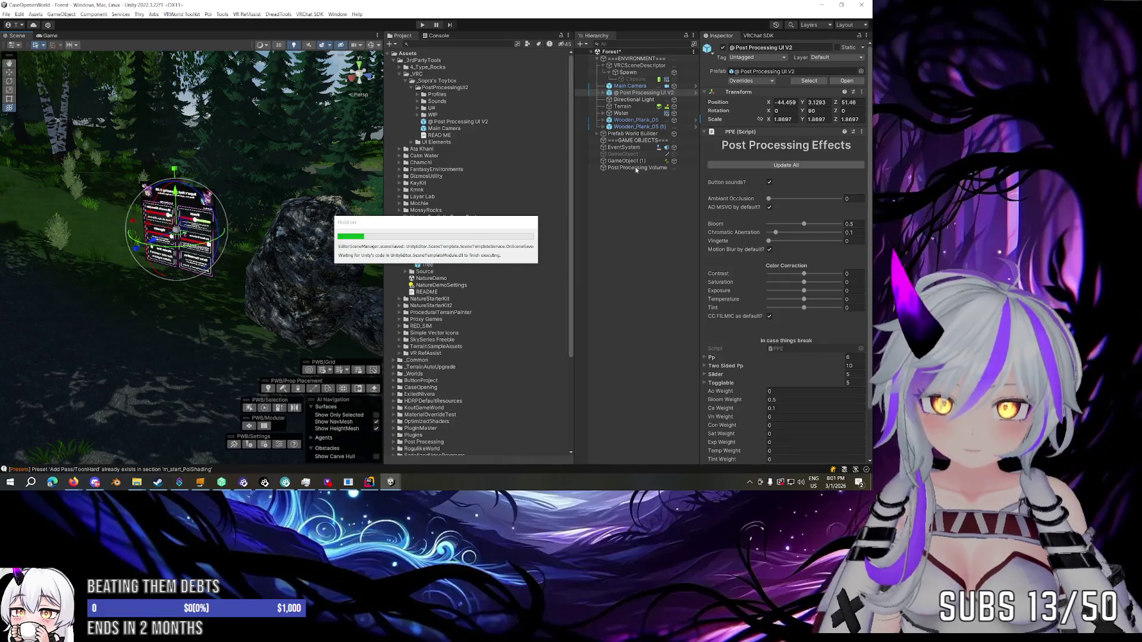
Deactivate and delete the Post Processing Volume object.
left_click(634, 169)
key("alt+shift+a")
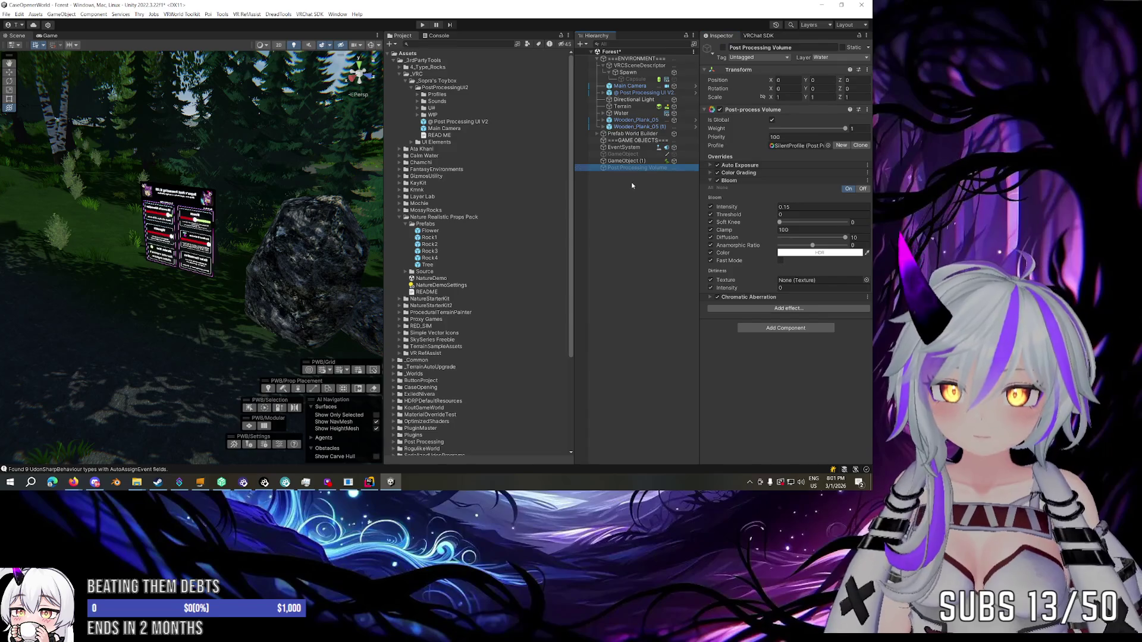
key("Delete")
Try the Post Processing UI V2 Contrast at -1, set it back to 0, and enter play mode.
left_click(645, 93)
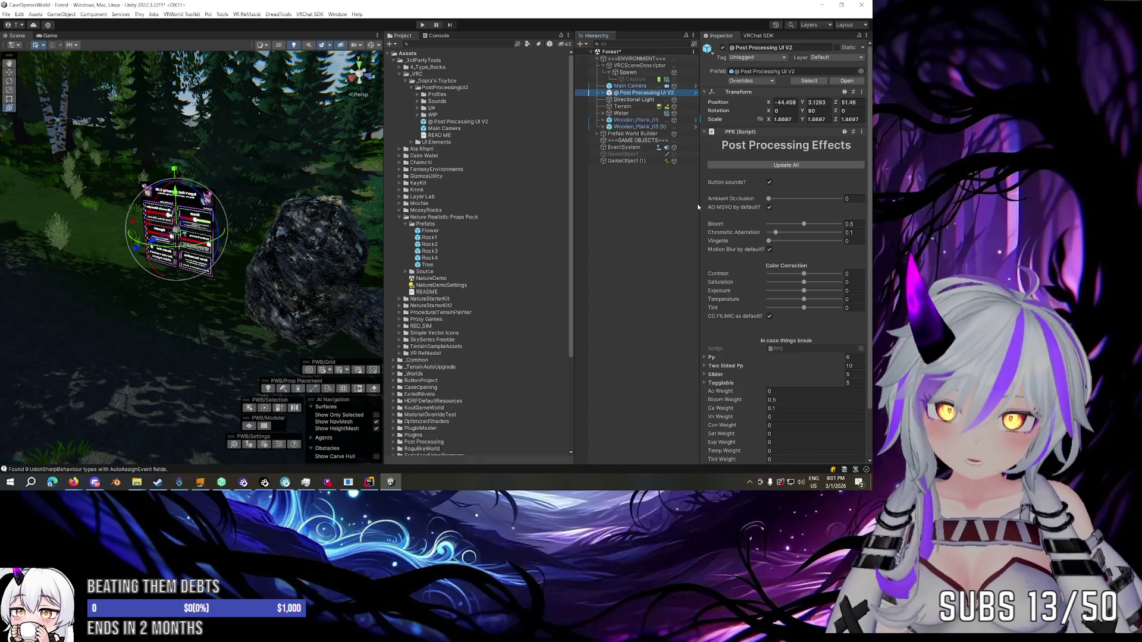
scroll(741, 235, "down", 1)
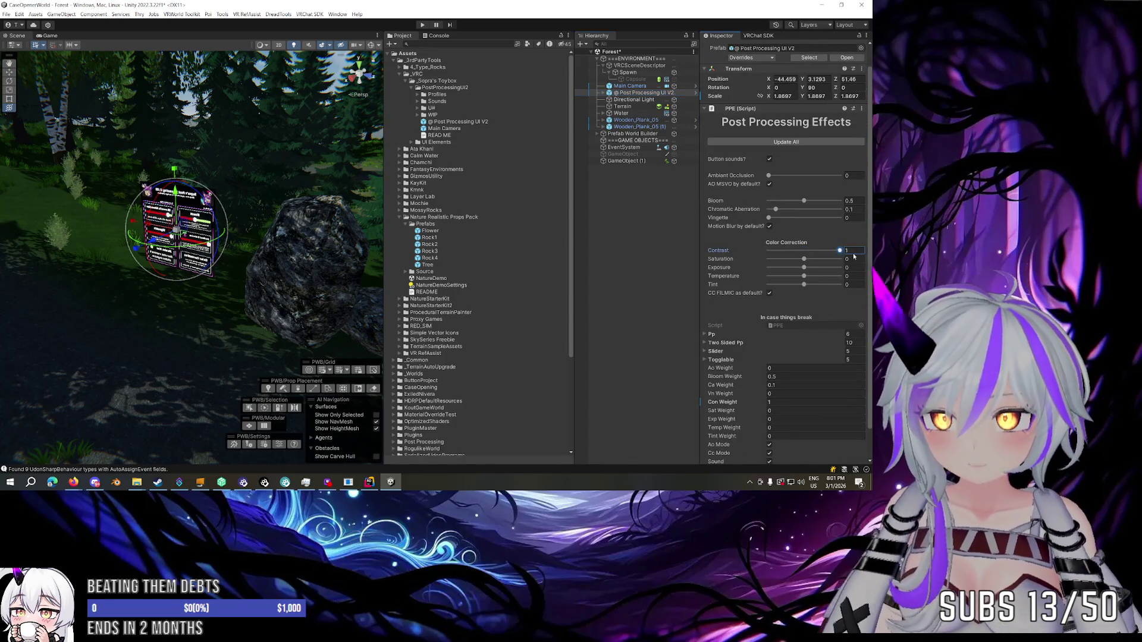
left_click_drag(804, 252, 747, 257)
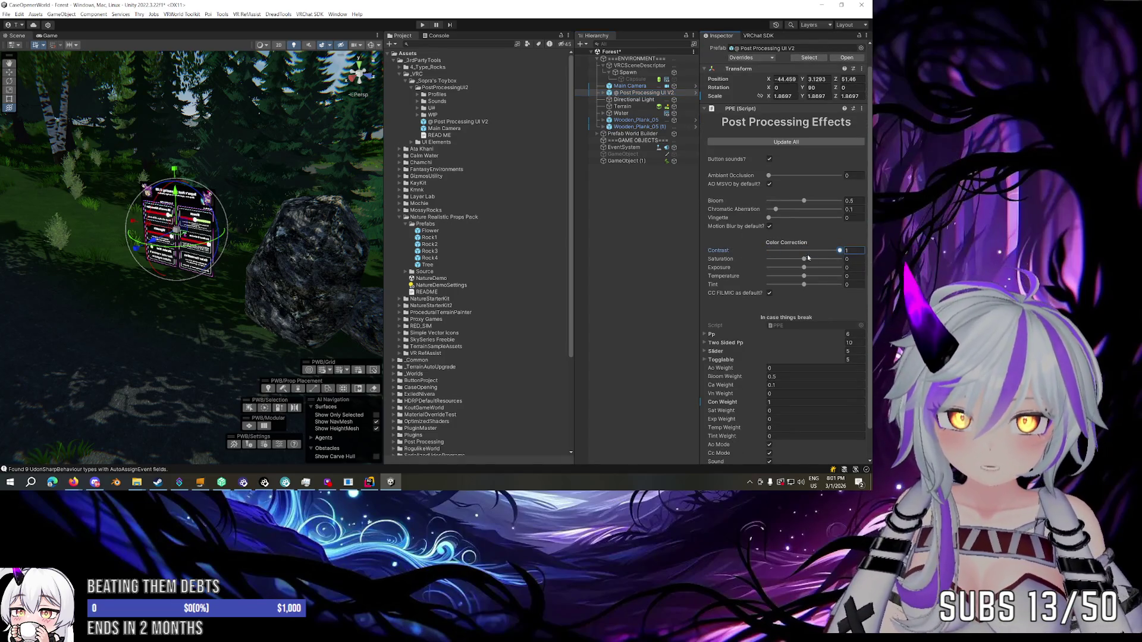
left_click(858, 251)
type("0")
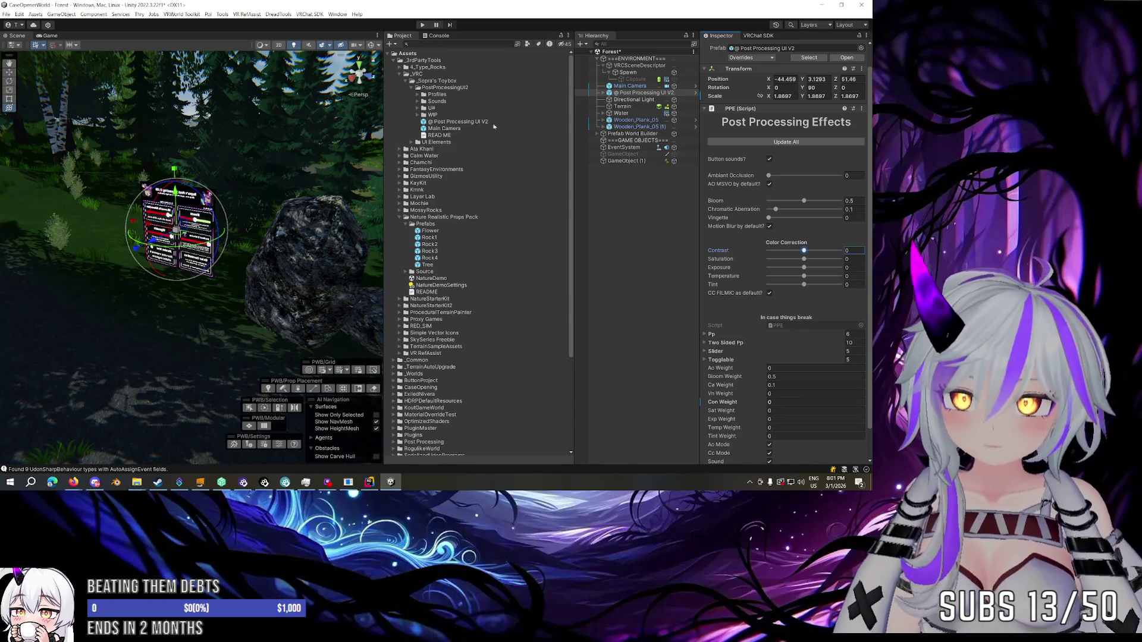
left_click(422, 25)
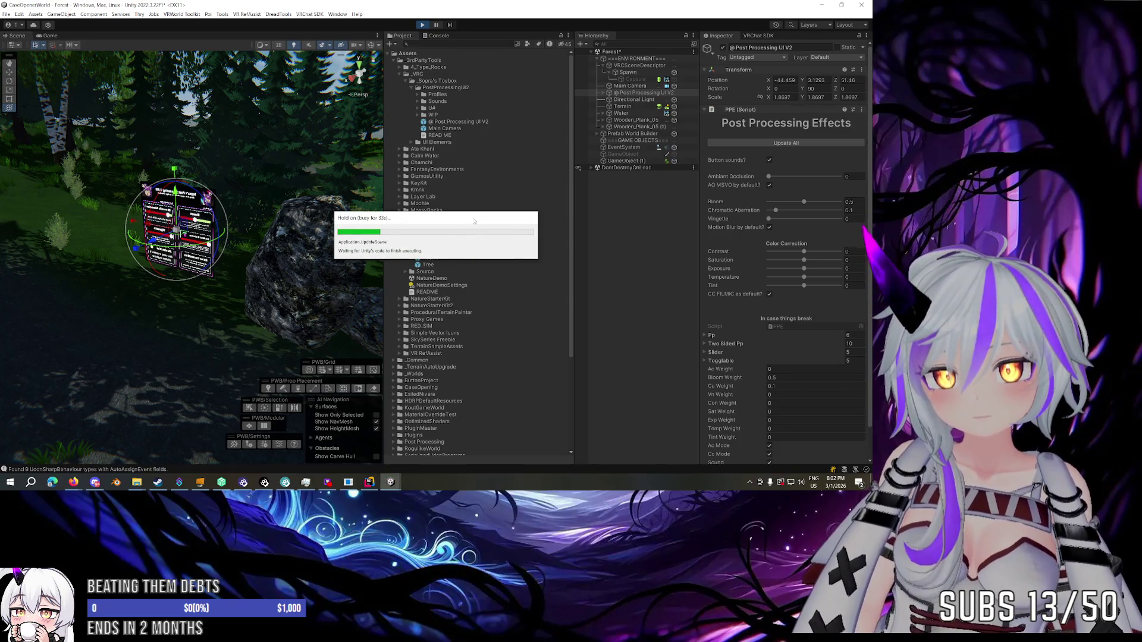
Walk through the forest to the effects panel by the rock, try one option, then stop play mode.
left_click(53, 36)
left_click(179, 358)
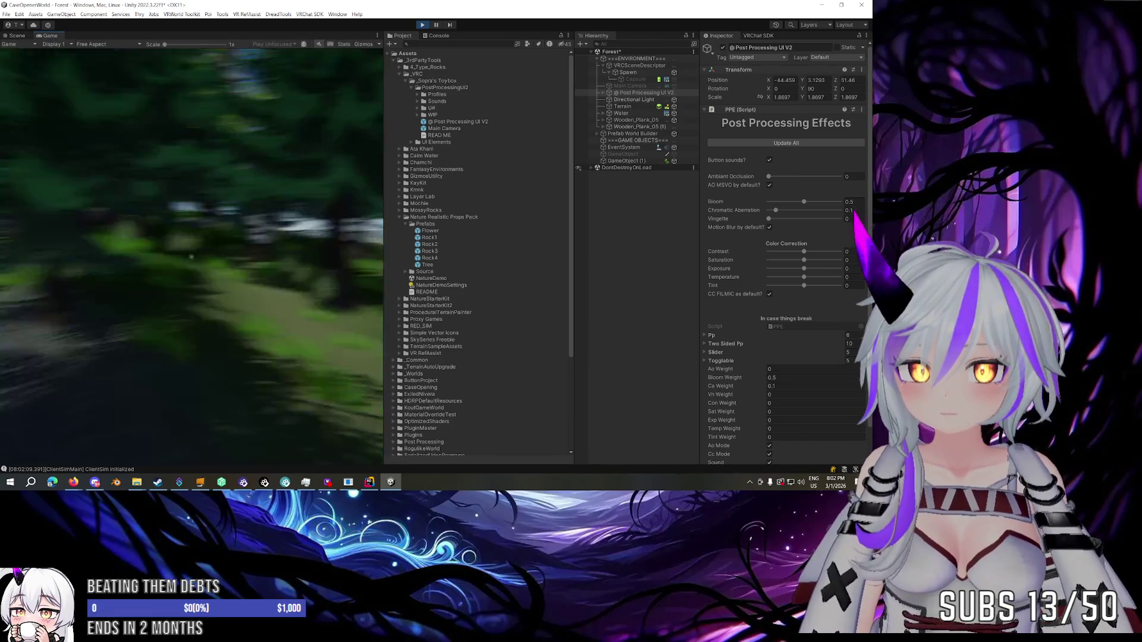
key("w")
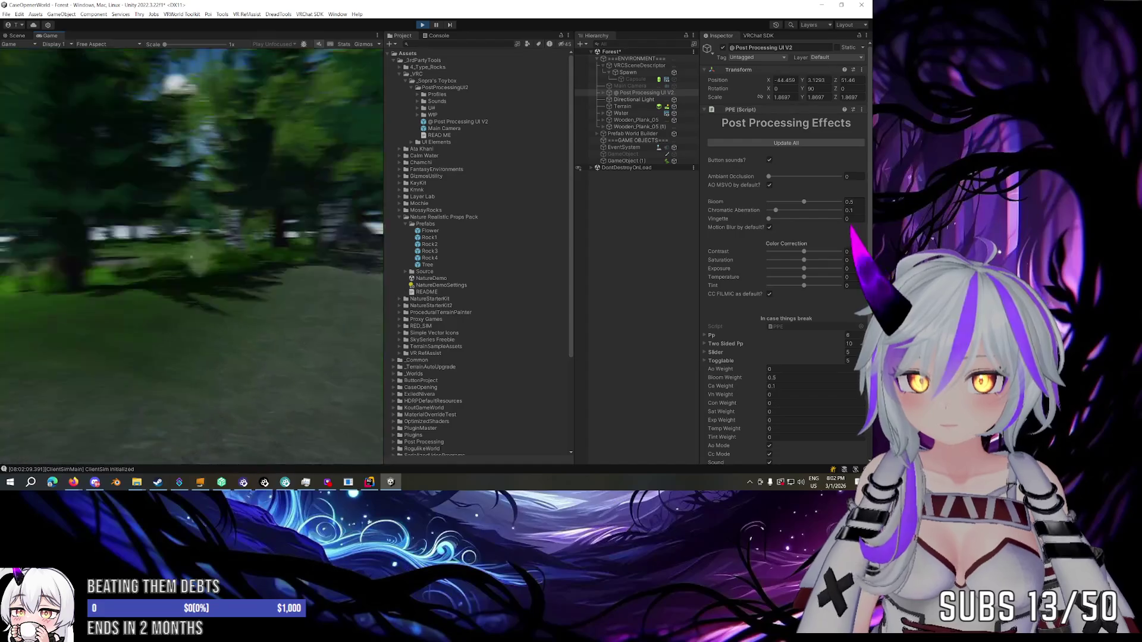
key("w")
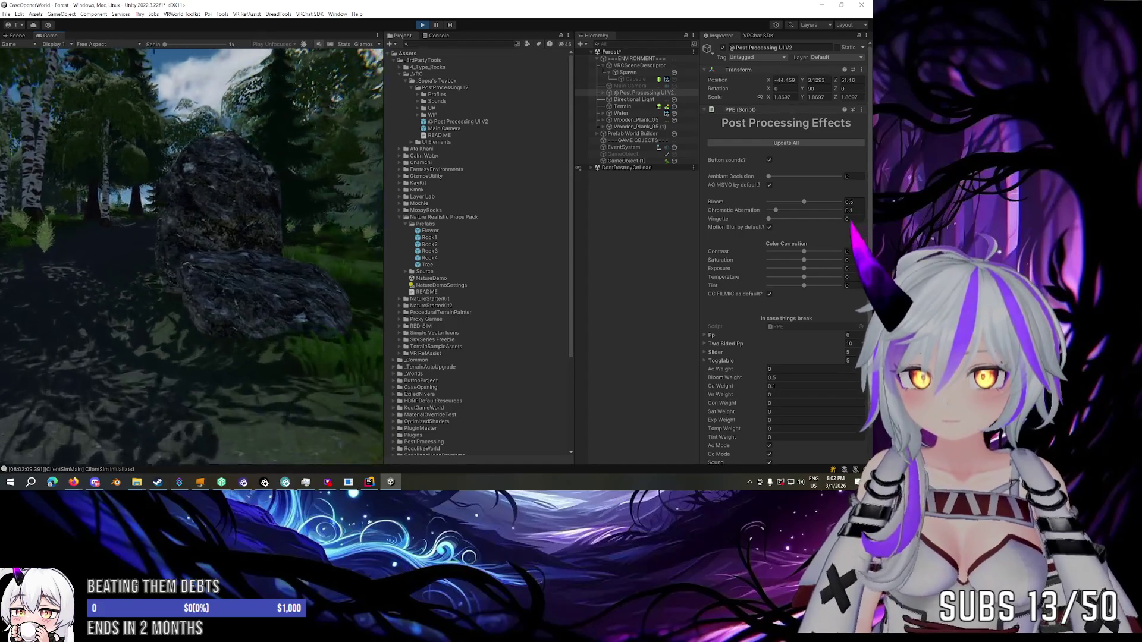
key("w")
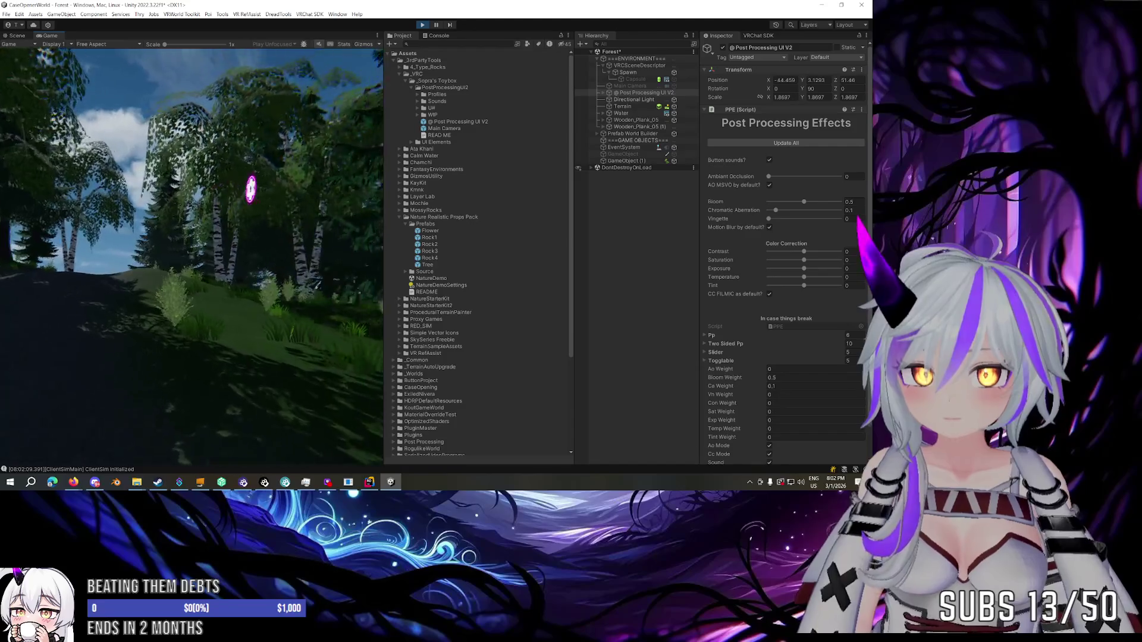
key("w")
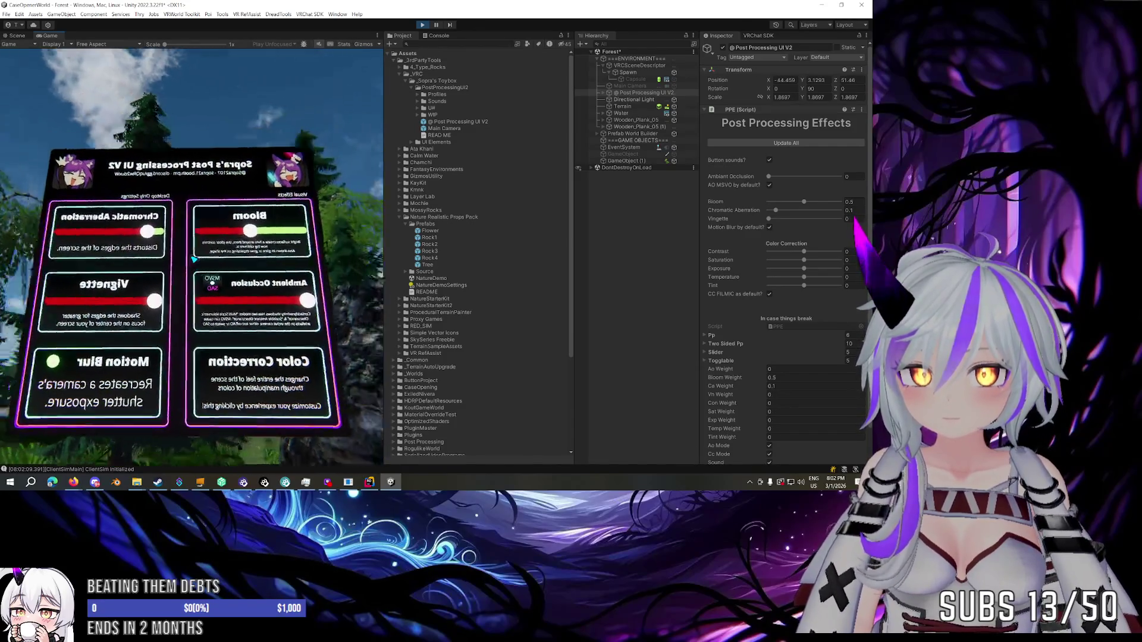
left_click(194, 259)
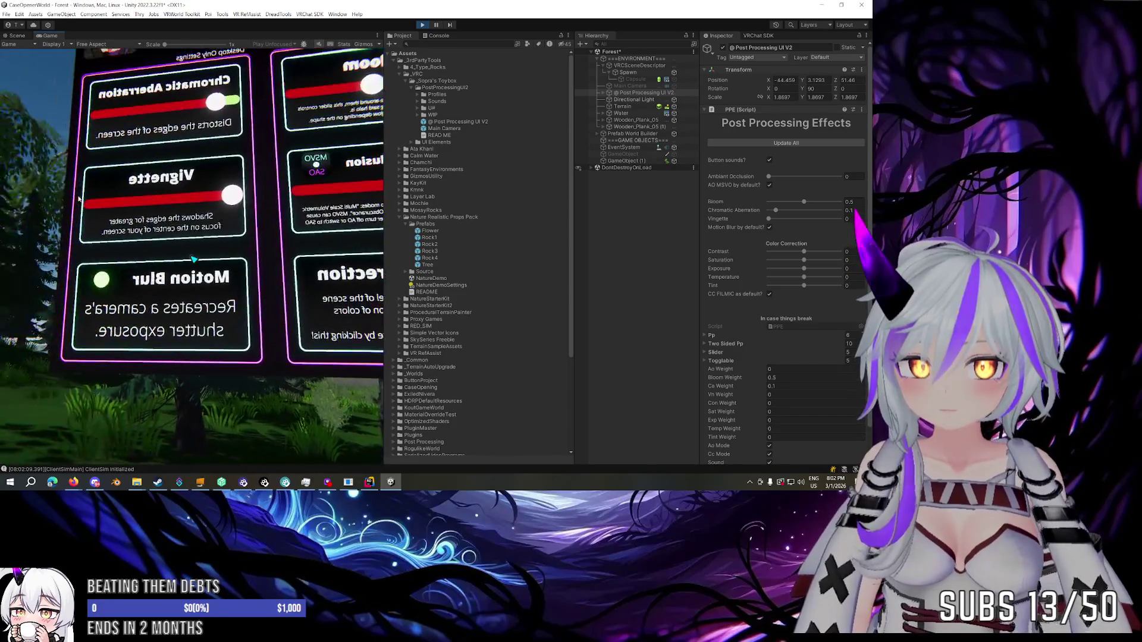
left_click(420, 25)
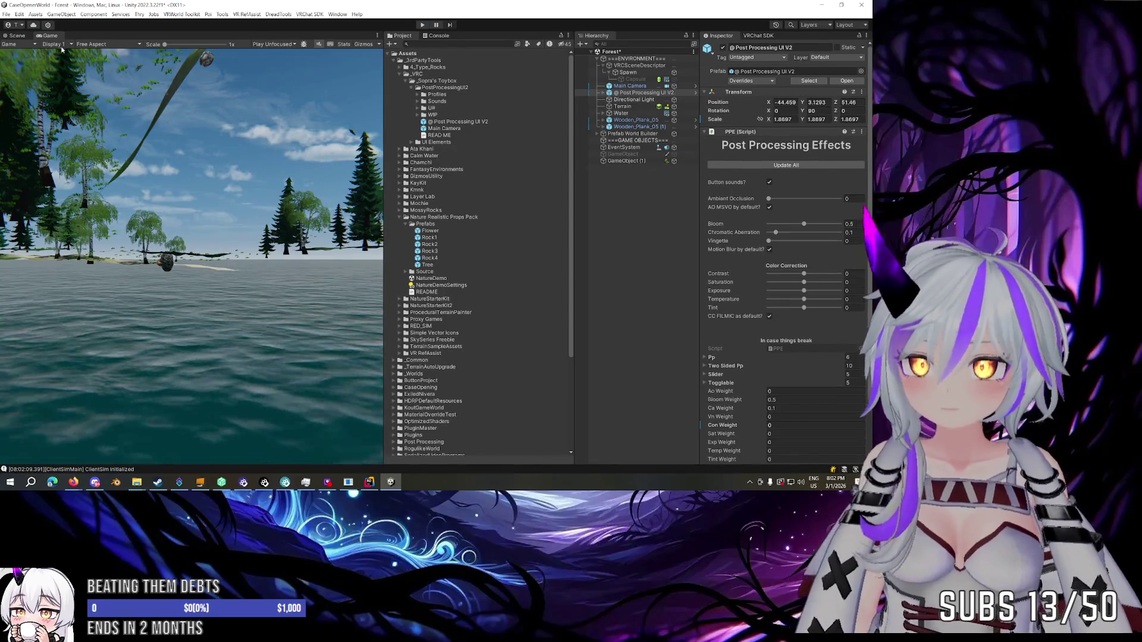
Frame the Post Processing UI V2 panel, turn it, and place it on the rock at X -44.885, Y 2.541.
left_click(19, 36)
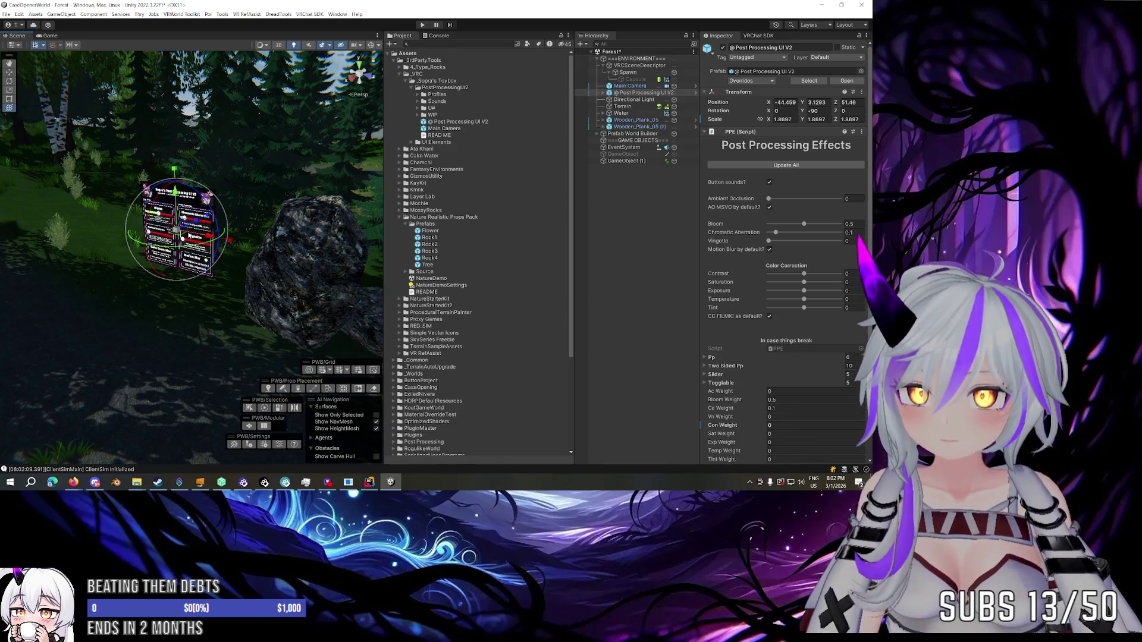
key("f")
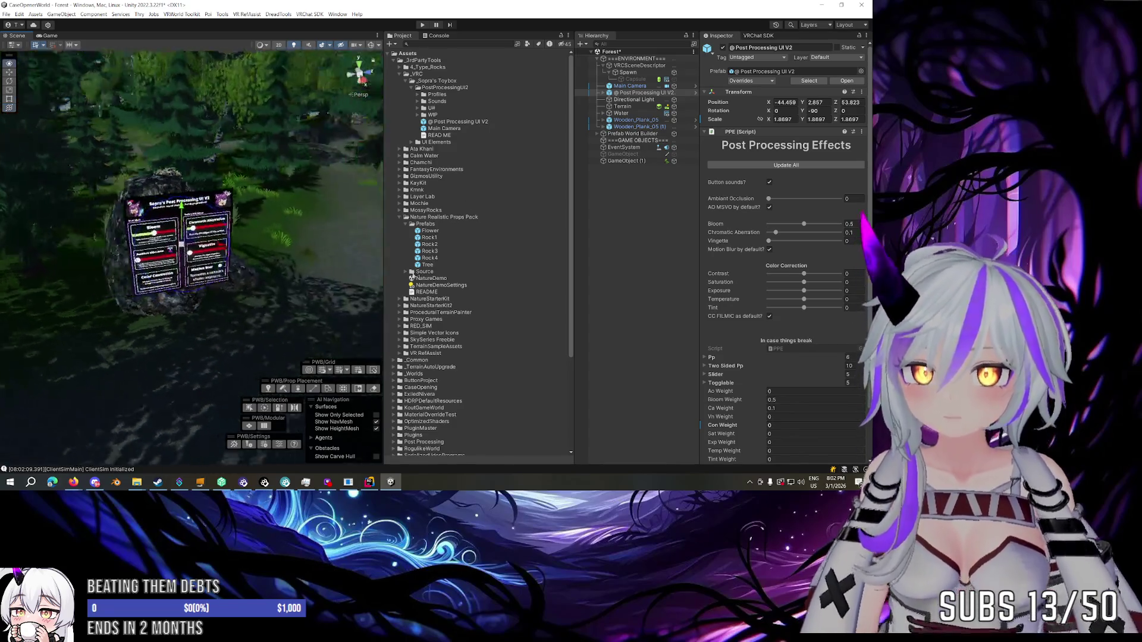
key("e")
key("w")
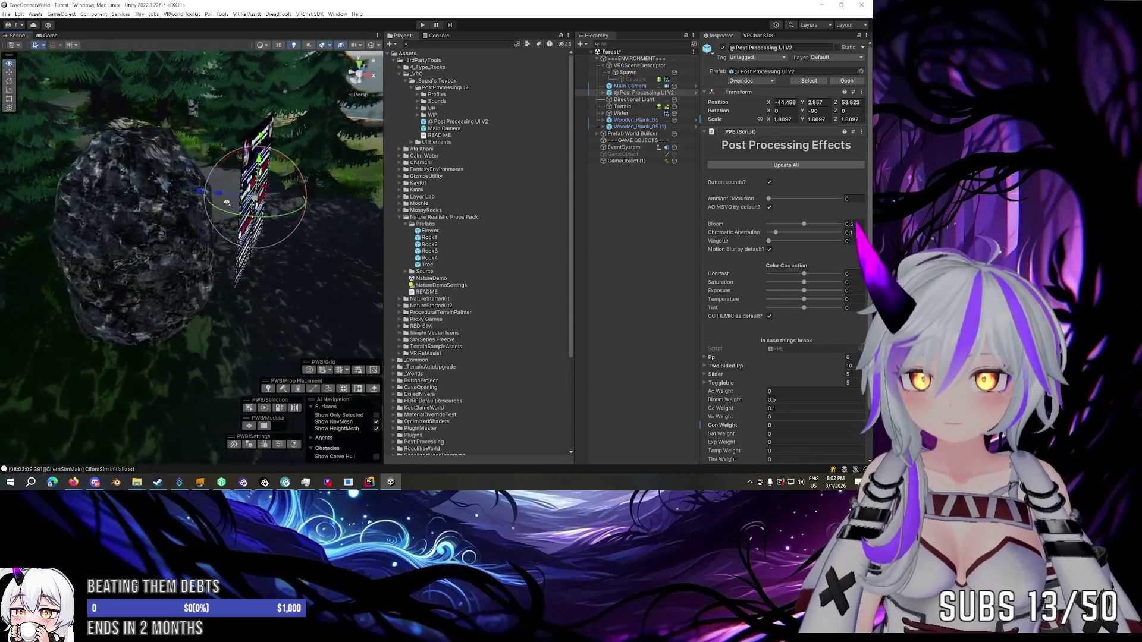
mouse_move(233, 211)
left_mouse_down()
mouse_move(196, 214)
mouse_move(226, 203)
mouse_move(214, 185)
mouse_move(182, 177)
left_mouse_up()
key("e")
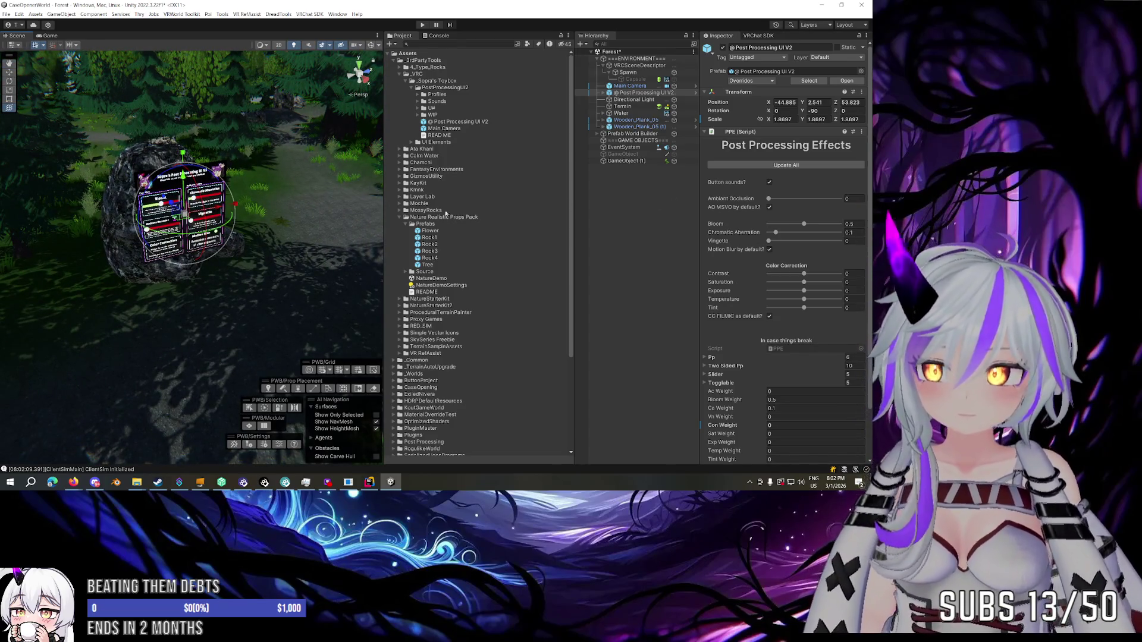
mouse_move(333, 197)
left_mouse_down()
mouse_move(355, 207)
mouse_move(286, 210)
left_mouse_up()
Select the Spawn point, turn it, and move it closer to the rock.
left_click(628, 73)
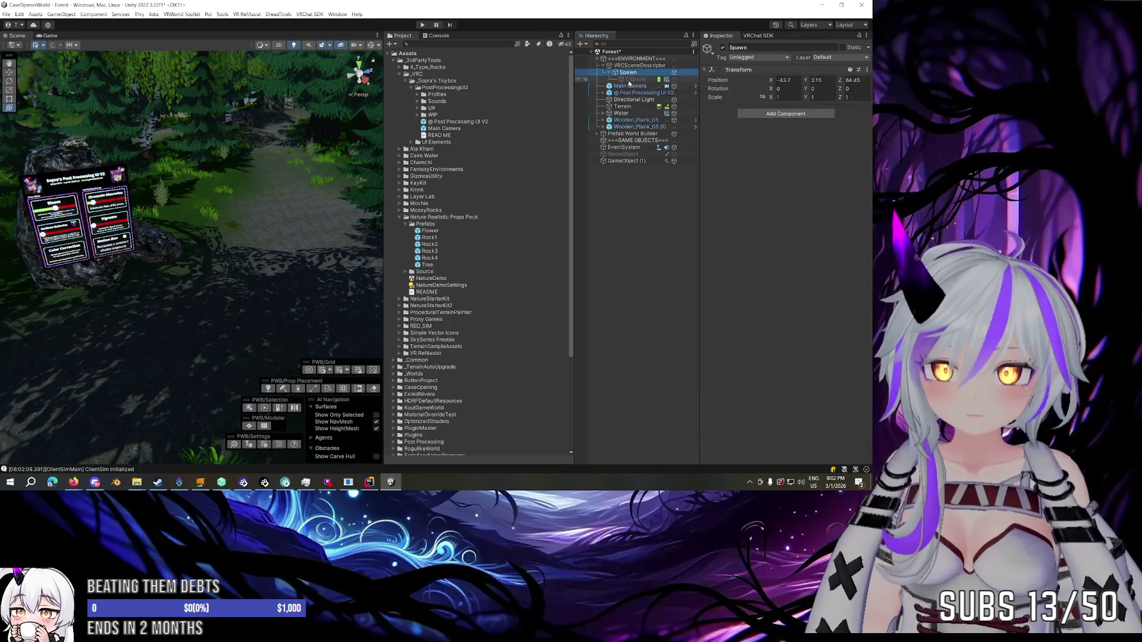
key("f")
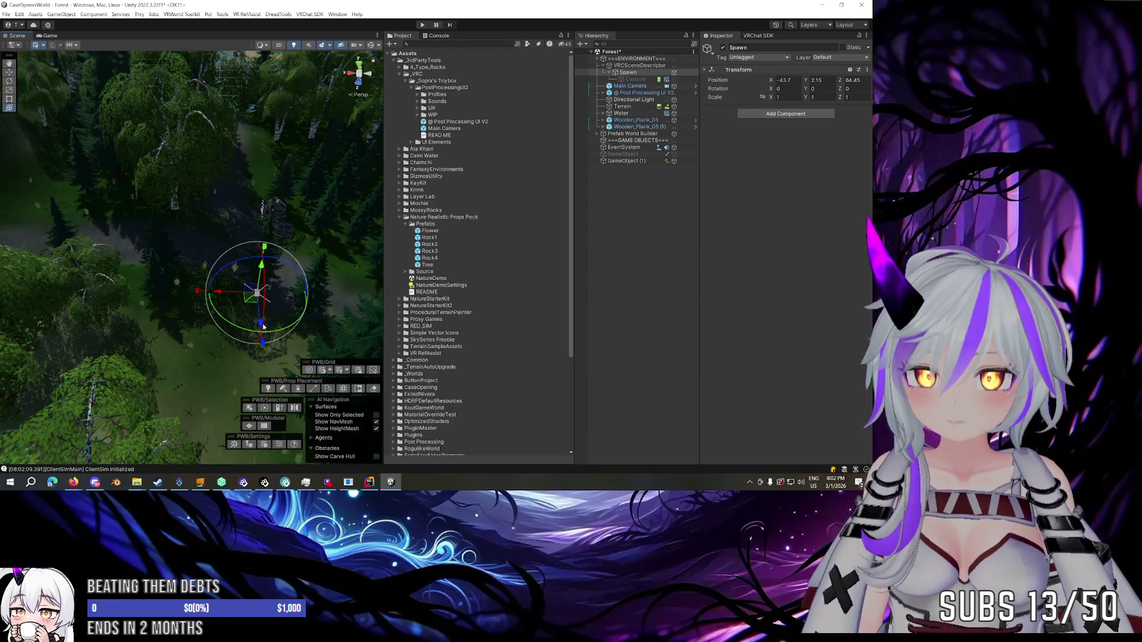
left_click_drag(264, 326, 361, 315)
key("y")
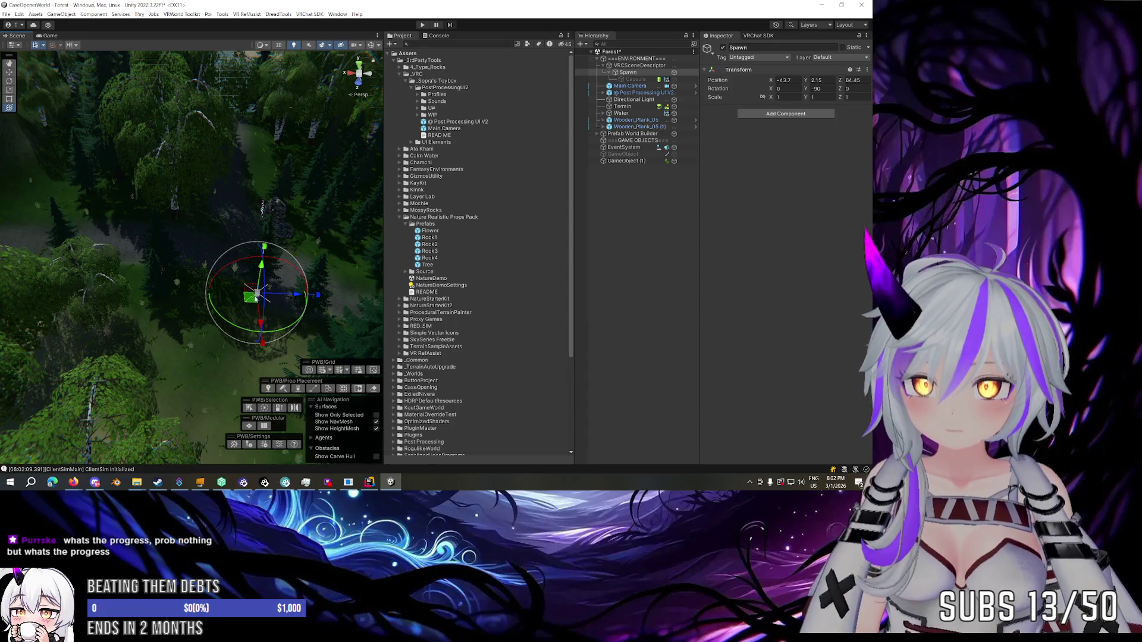
mouse_move(253, 293)
left_mouse_down()
mouse_move(223, 225)
mouse_move(417, 197)
left_mouse_up()
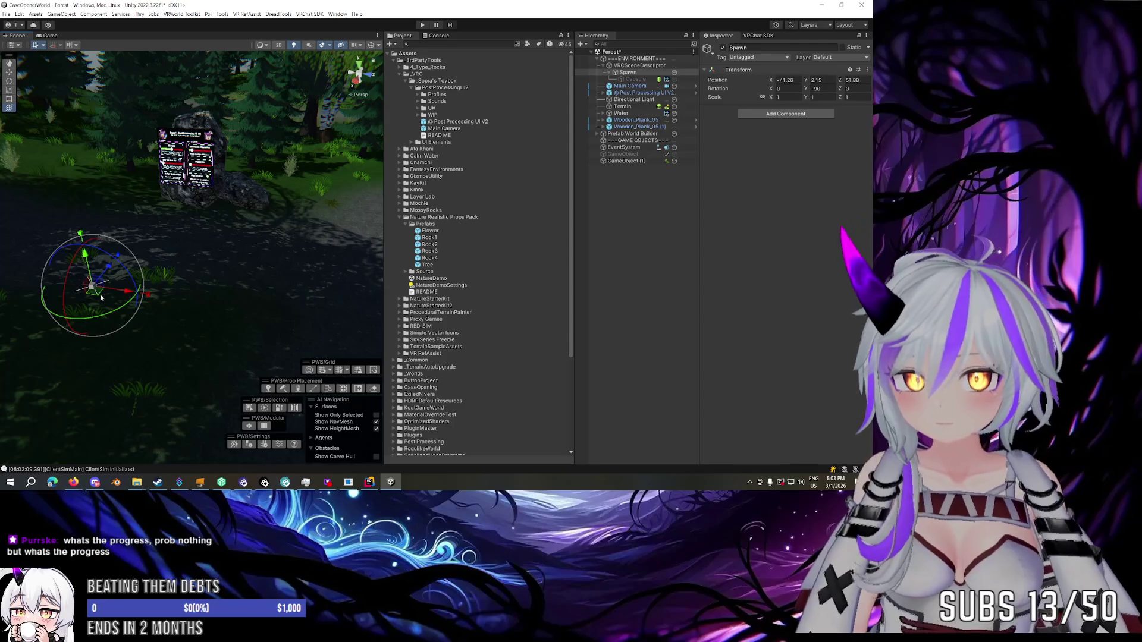
mouse_move(86, 275)
left_mouse_down()
mouse_move(167, 267)
mouse_move(159, 272)
mouse_move(174, 276)
left_mouse_up()
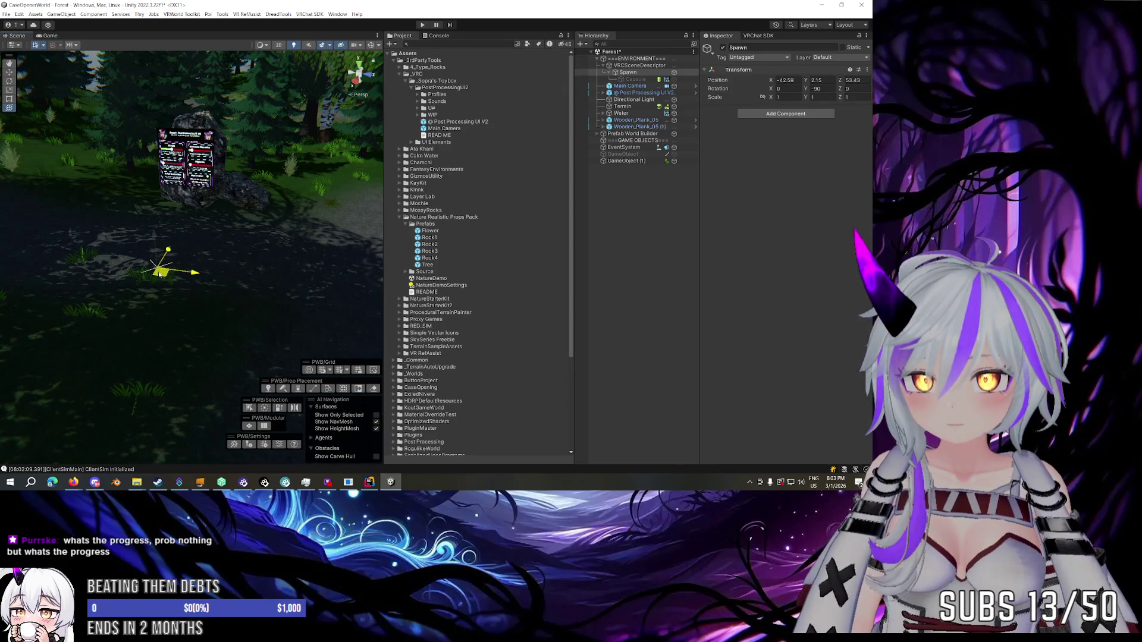
Fine-tune the Spawn point's position beside the rock, dismissing the shortcut conflict warning.
mouse_move(213, 270)
left_mouse_down()
mouse_move(224, 257)
mouse_move(268, 262)
mouse_move(347, 242)
mouse_move(286, 253)
left_mouse_up()
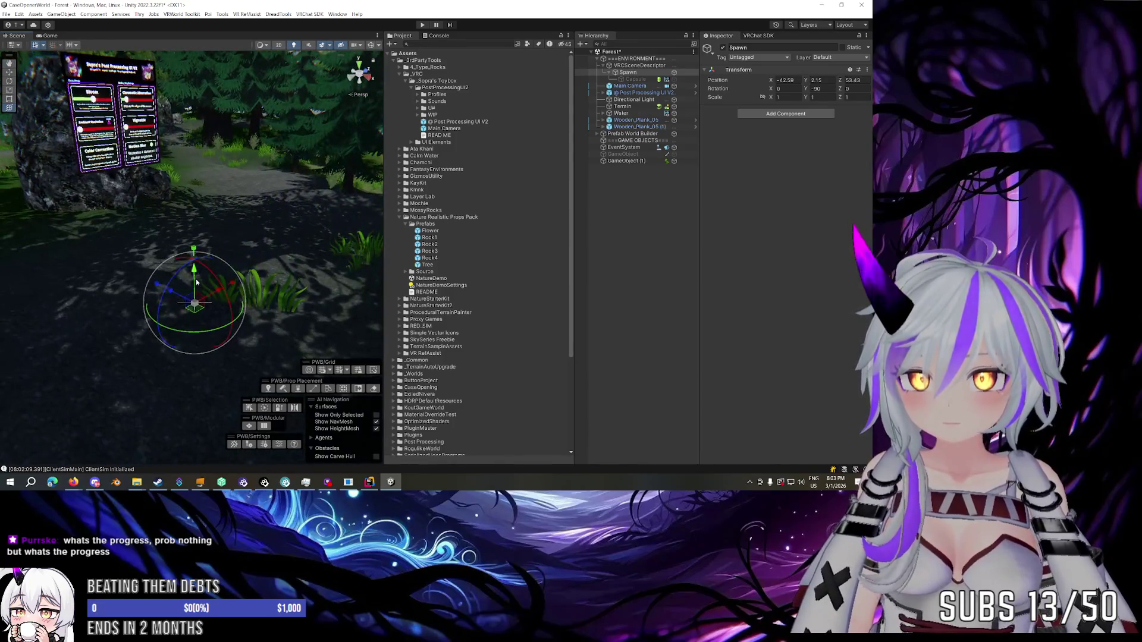
left_click_drag(191, 243, 208, 166)
key("y")
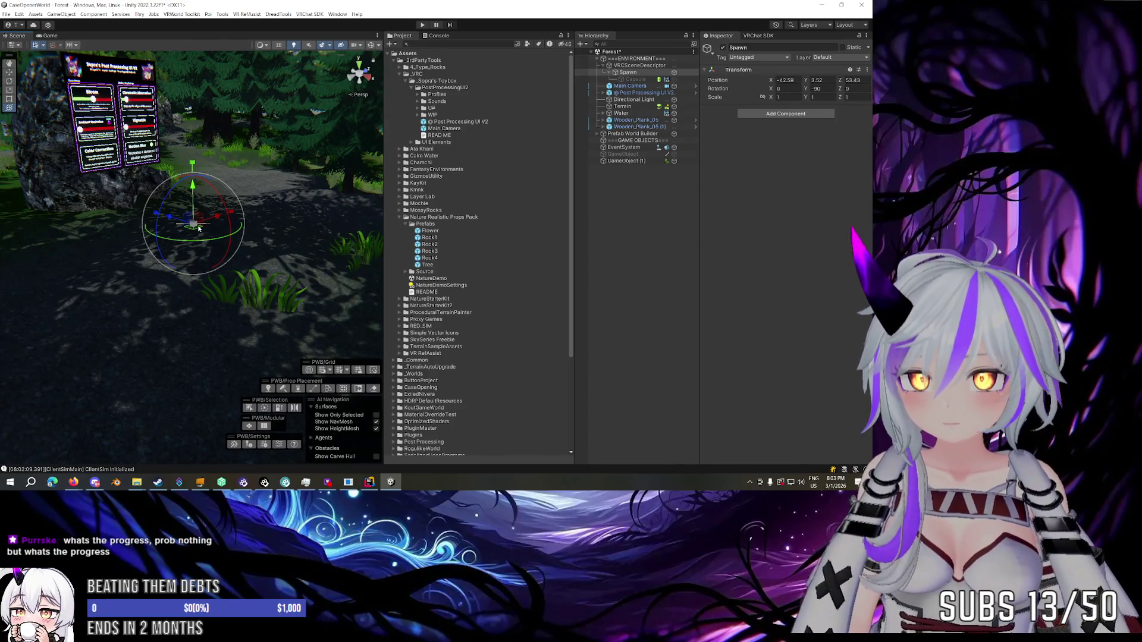
left_click_drag(198, 228, 222, 237)
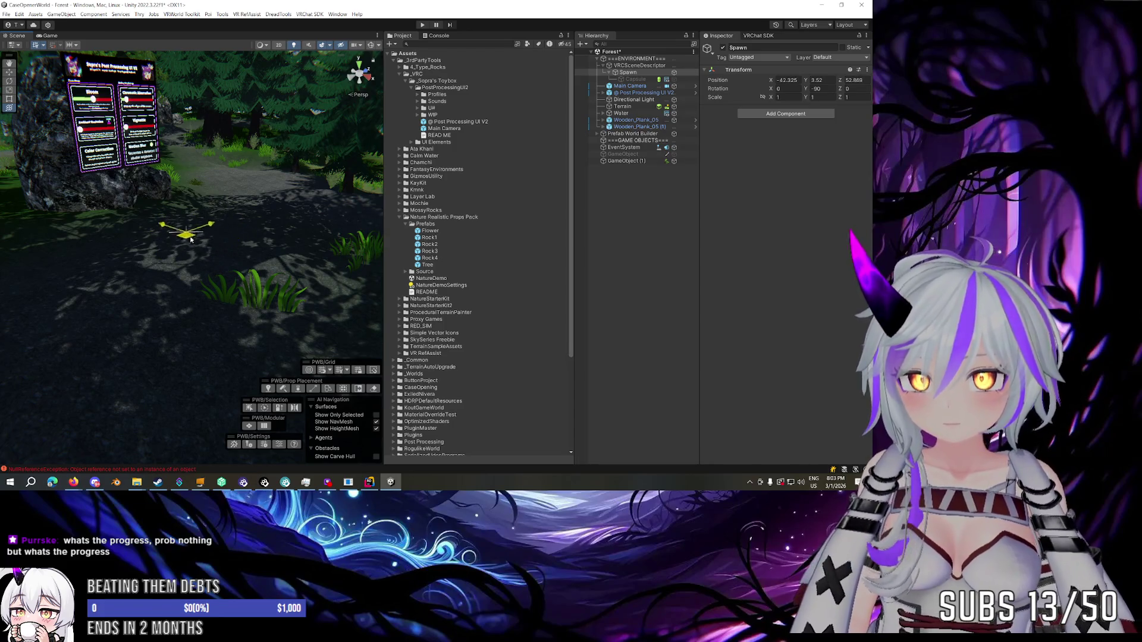
left_click_drag(211, 250, 216, 256)
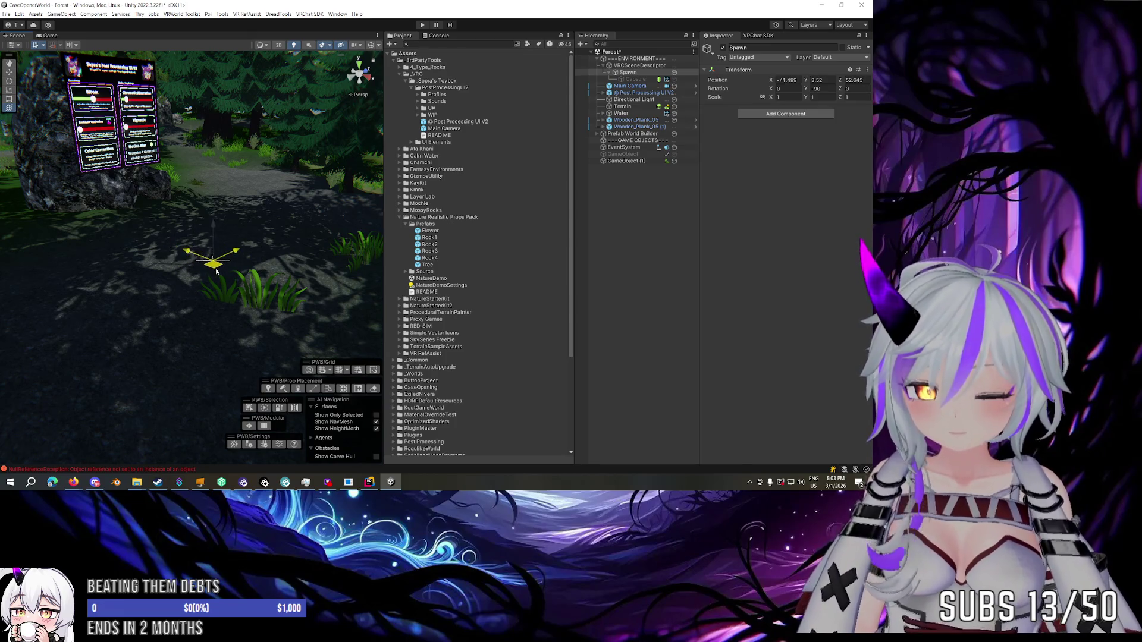
left_click_drag(203, 273, 234, 269)
key("h")
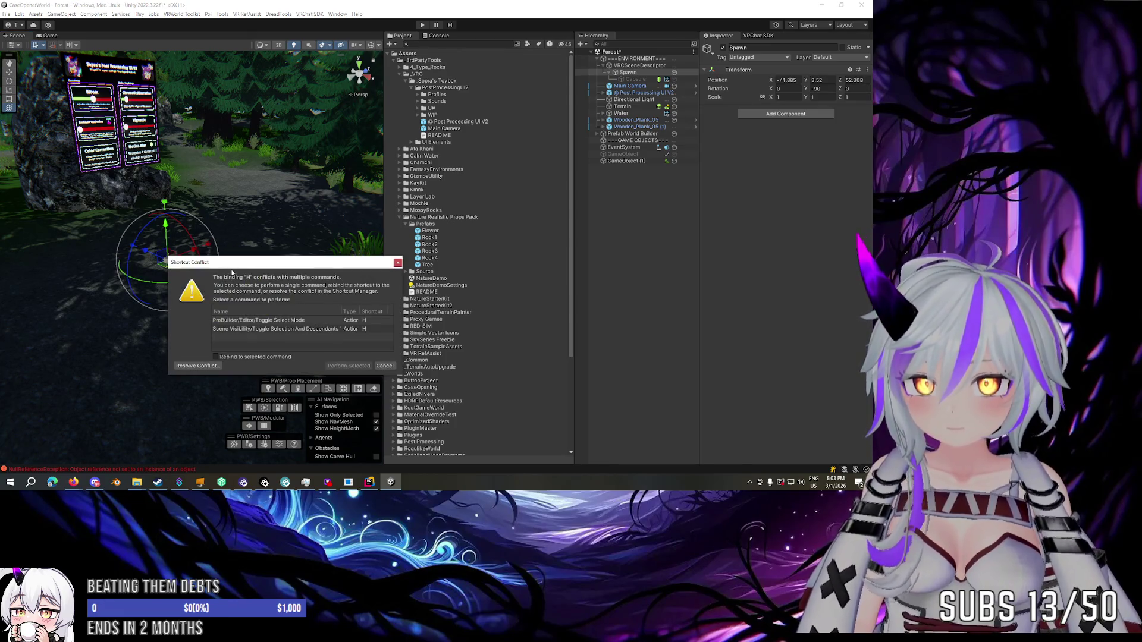
left_click(398, 262)
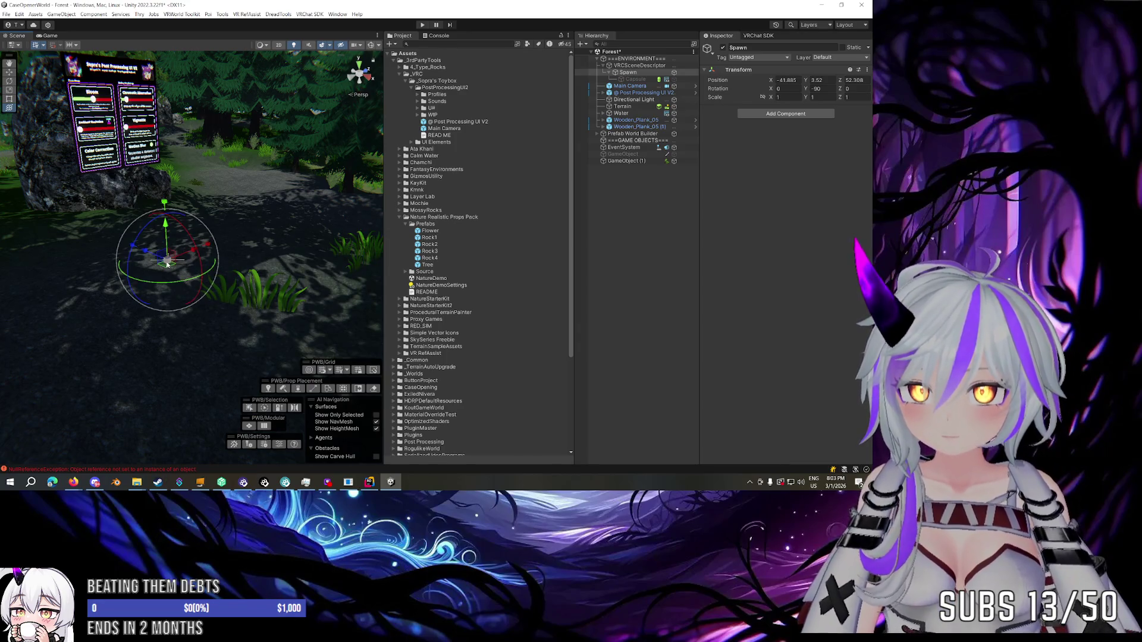
left_click_drag(167, 265, 181, 252)
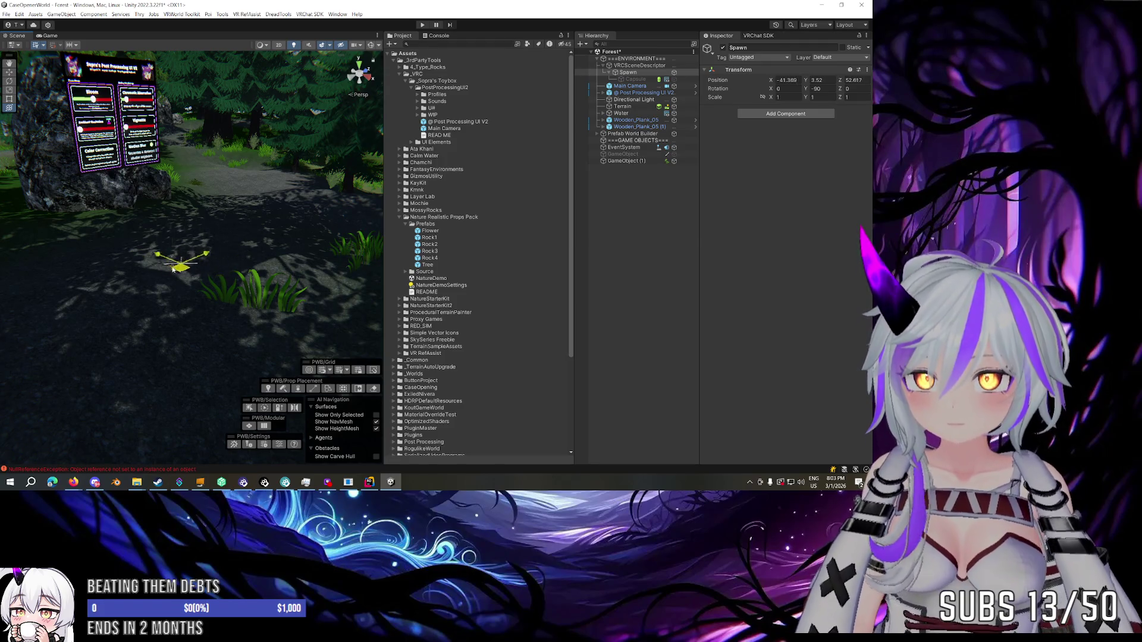
mouse_move(173, 269)
left_mouse_down()
mouse_move(203, 266)
mouse_move(167, 269)
mouse_move(191, 277)
left_mouse_up()
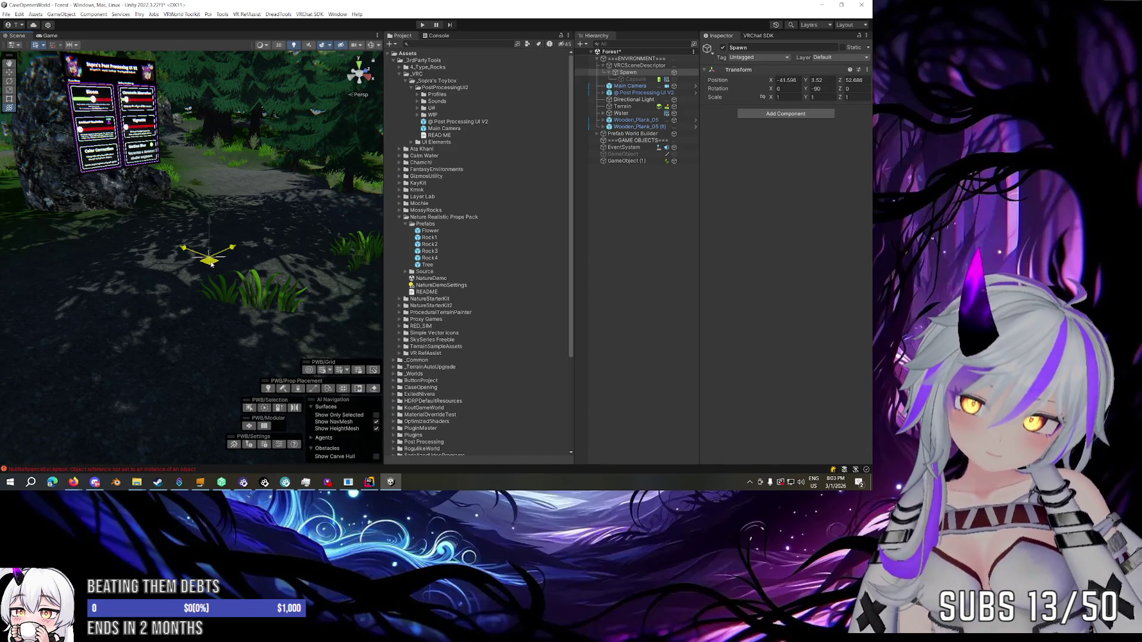
Lower the Spawn point to about 3.31 height and start the world in play mode.
key("e")
mouse_move(211, 265)
left_mouse_down()
mouse_move(35, 244)
mouse_move(113, 280)
mouse_move(268, 313)
mouse_move(89, 285)
mouse_move(29, 292)
mouse_move(230, 332)
mouse_move(220, 309)
mouse_move(256, 334)
mouse_move(209, 319)
mouse_move(271, 339)
mouse_move(235, 309)
mouse_move(172, 310)
mouse_move(160, 283)
mouse_move(166, 395)
left_mouse_up()
key("w")
key("e")
key("w")
key("e")
left_click_drag(161, 387, 136, 328)
key("w")
mouse_move(173, 267)
left_mouse_down()
mouse_move(268, 285)
mouse_move(325, 326)
mouse_move(381, 238)
left_mouse_up()
key("e")
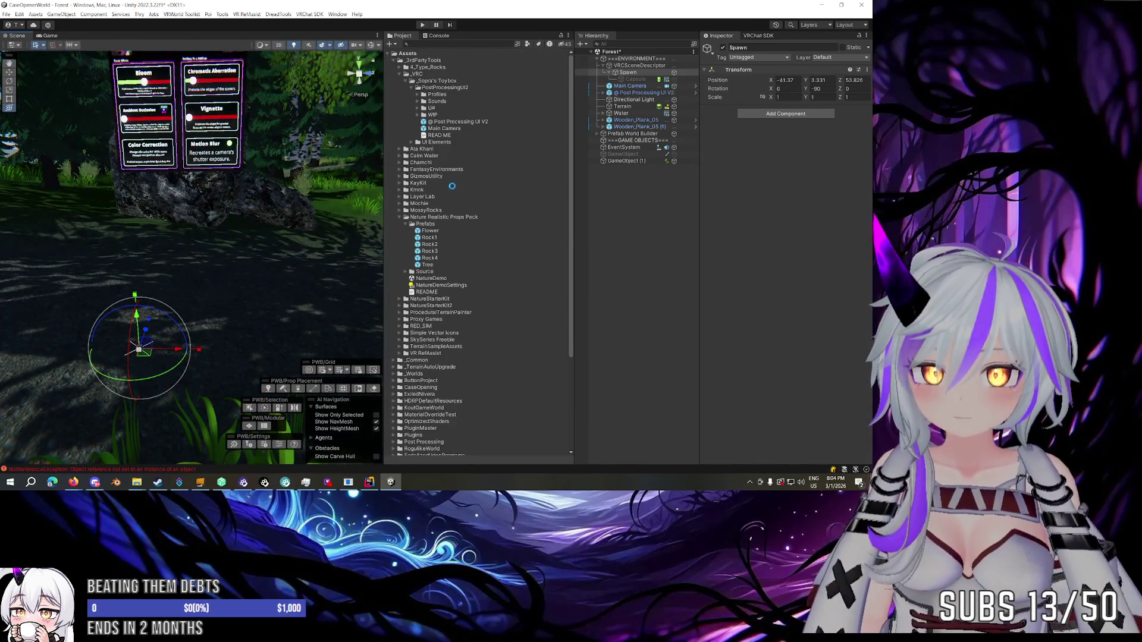
left_click(421, 25)
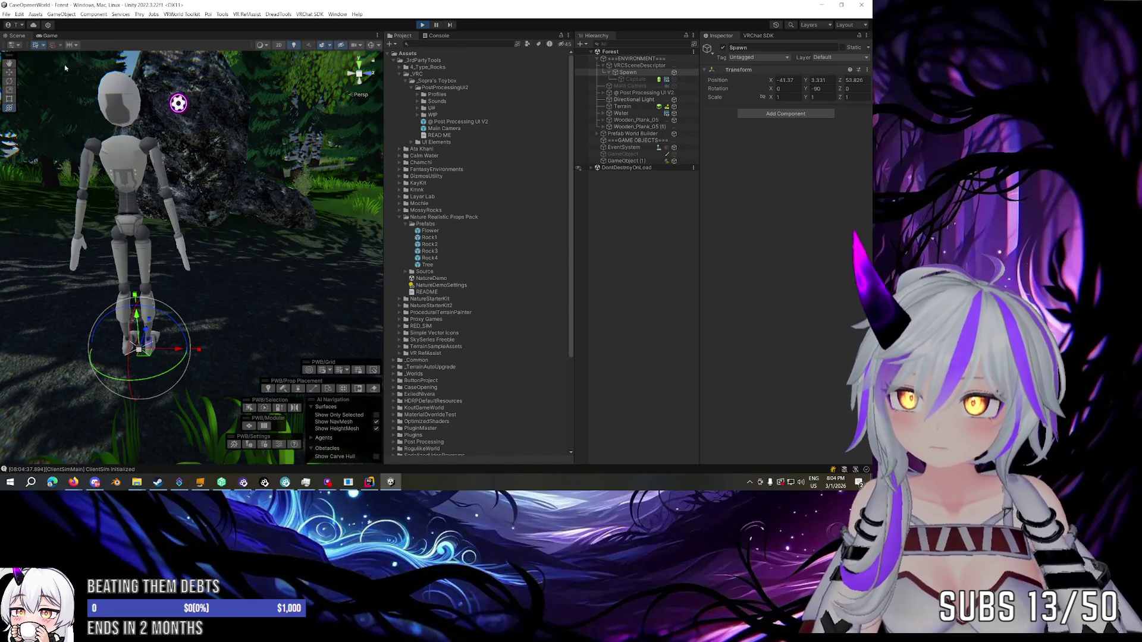
From the player's view, step back from the panel and drag the Bloom slider to minimum.
left_click(57, 36)
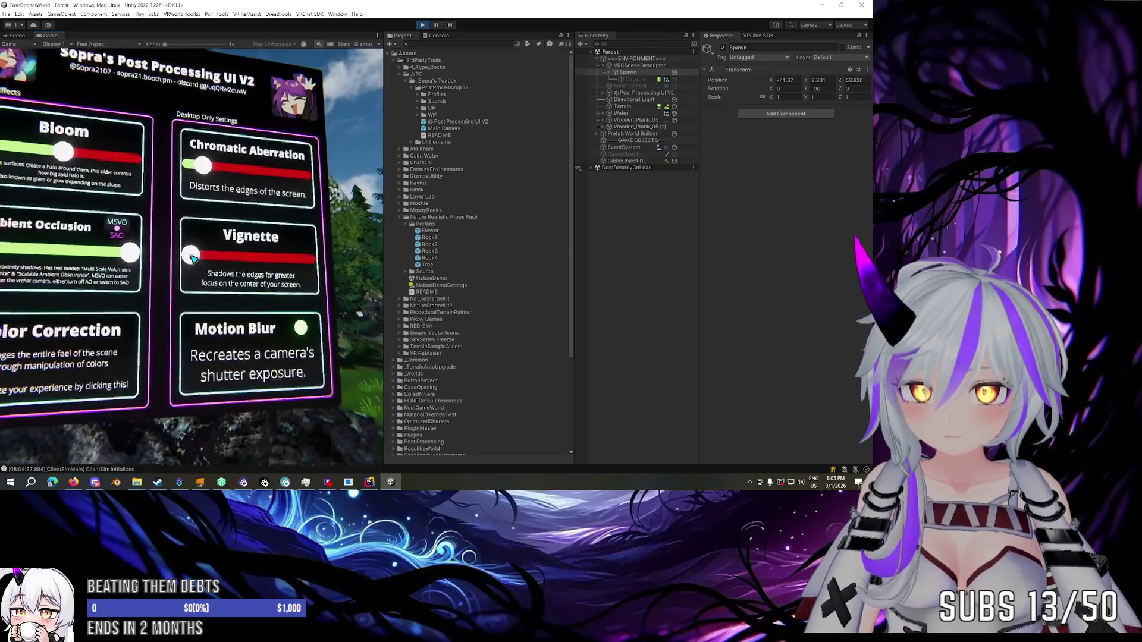
key("s")
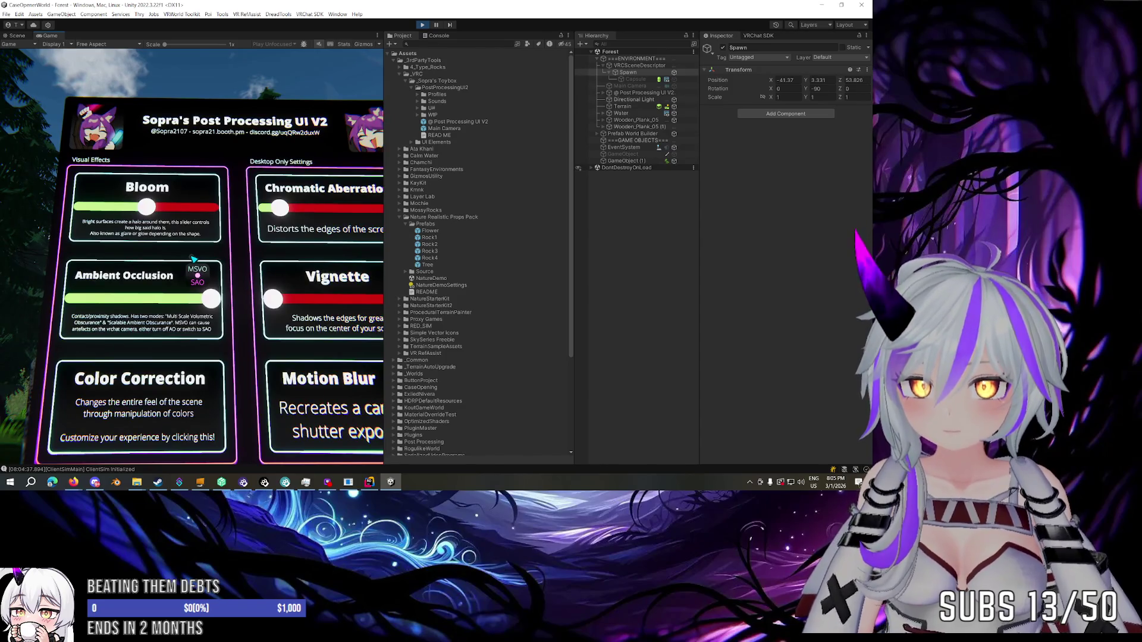
key("s")
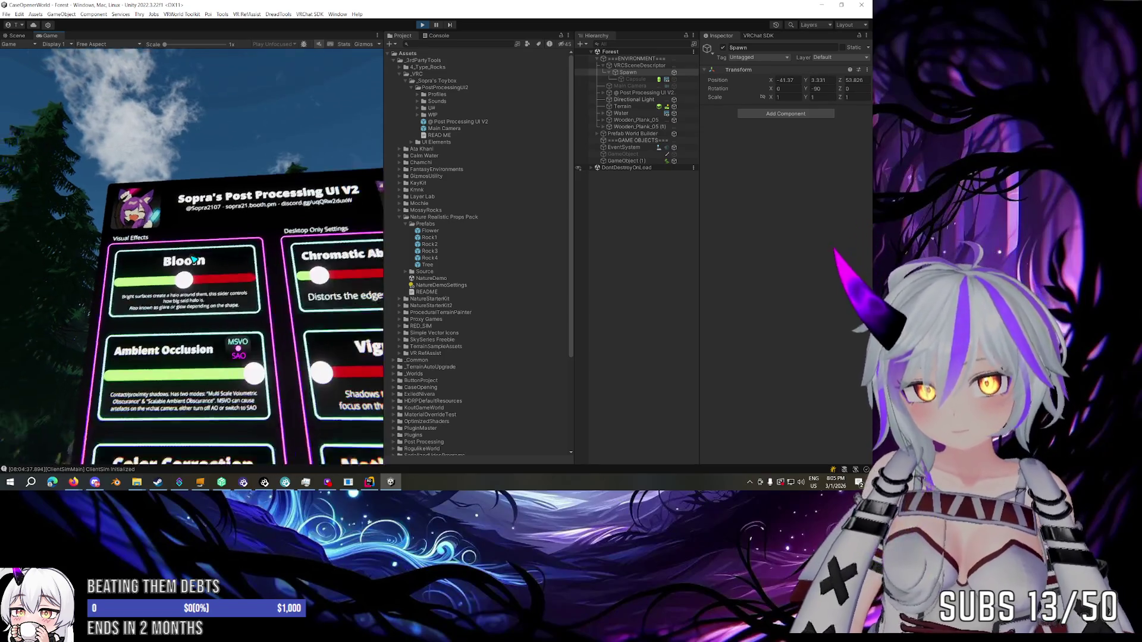
left_click_drag(193, 257, 193, 257)
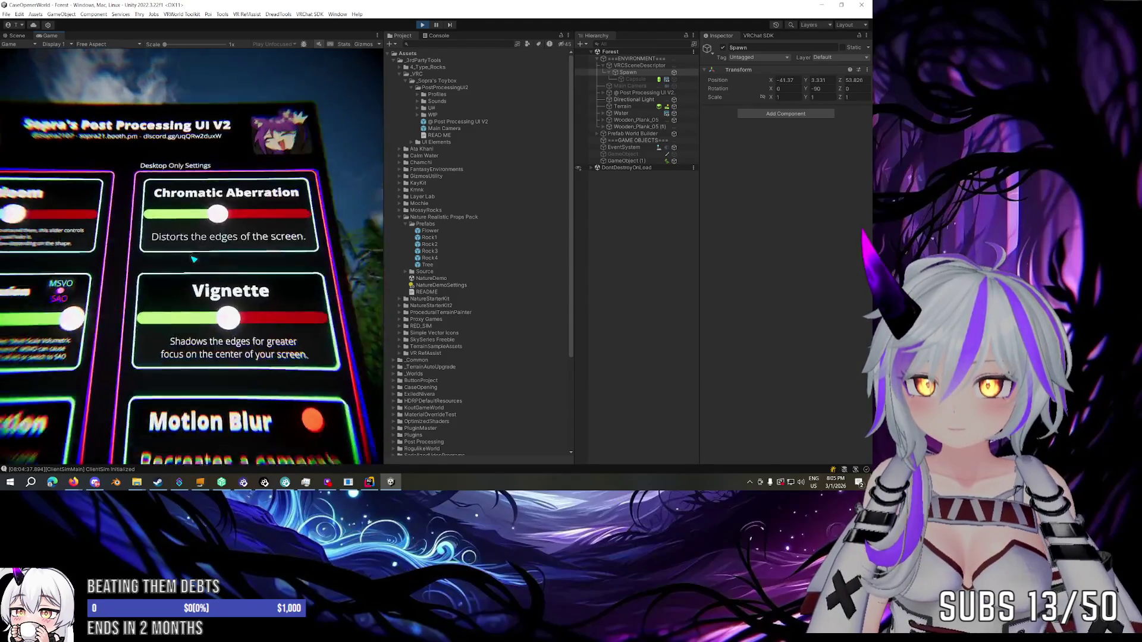
Walk along the color correction panel to Contrast and Saturation, then exit play mode from the Client Simulator menu.
key("d")
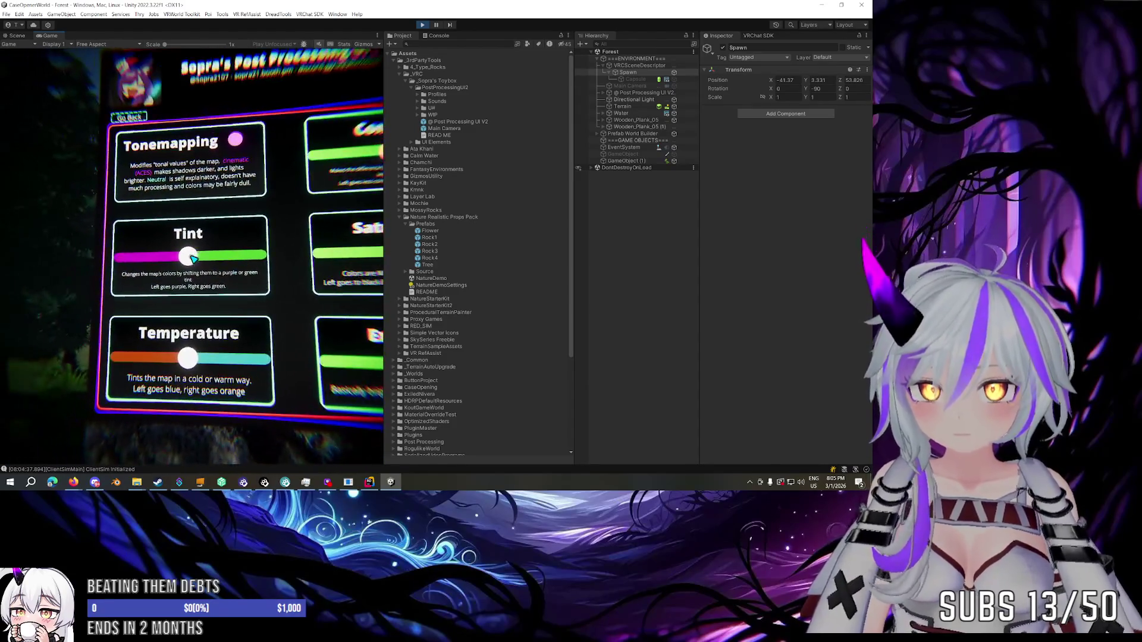
key("s")
key("w")
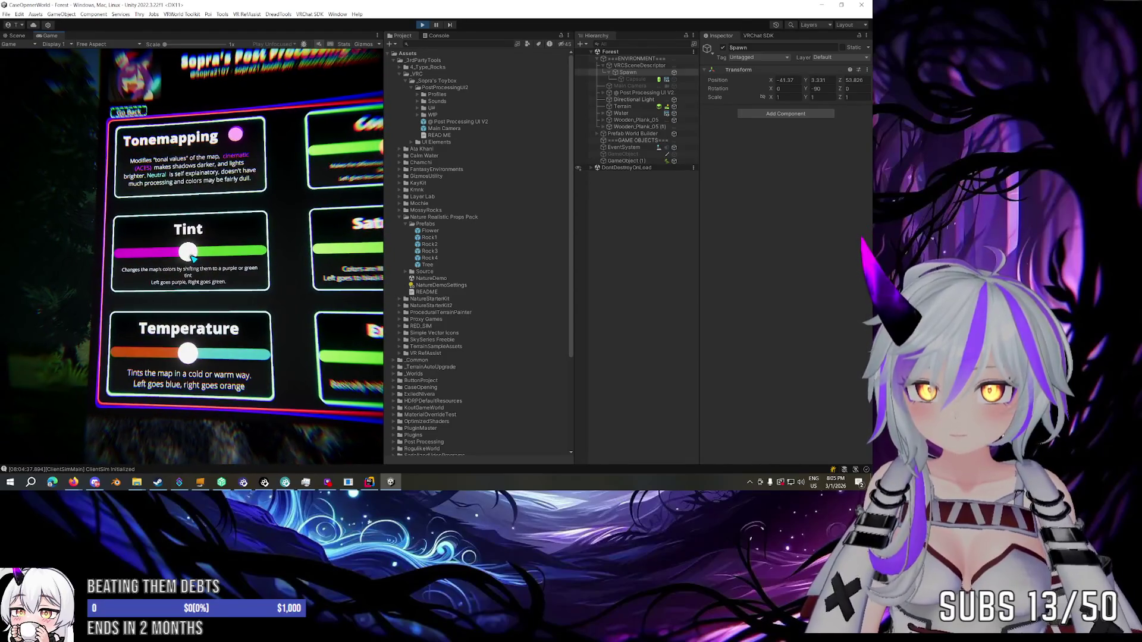
key("s")
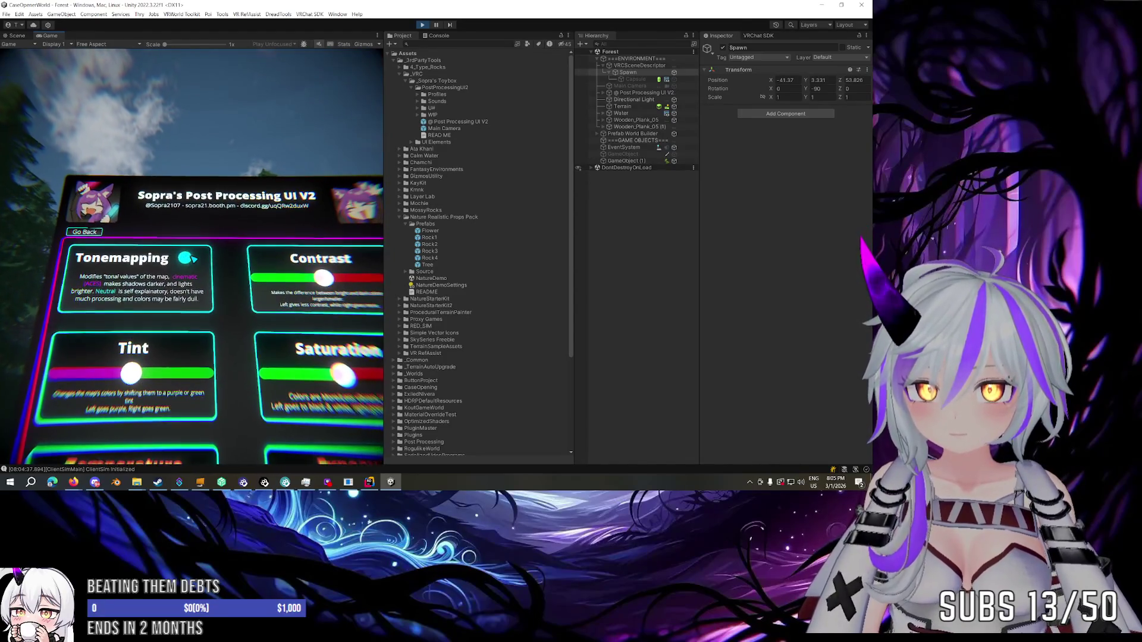
key("d")
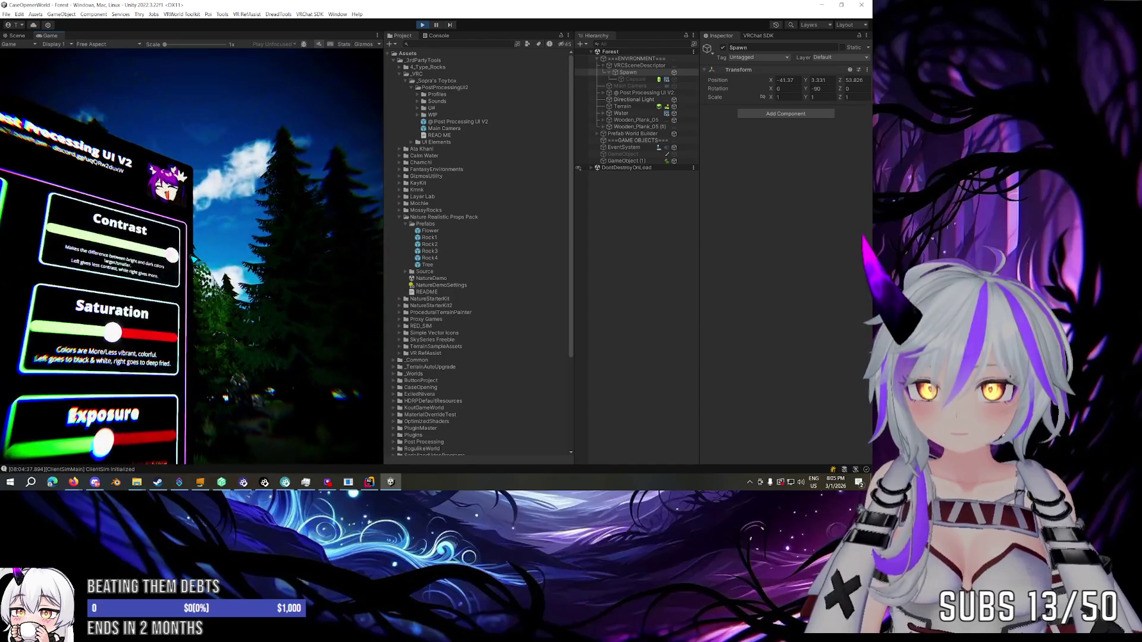
key("a")
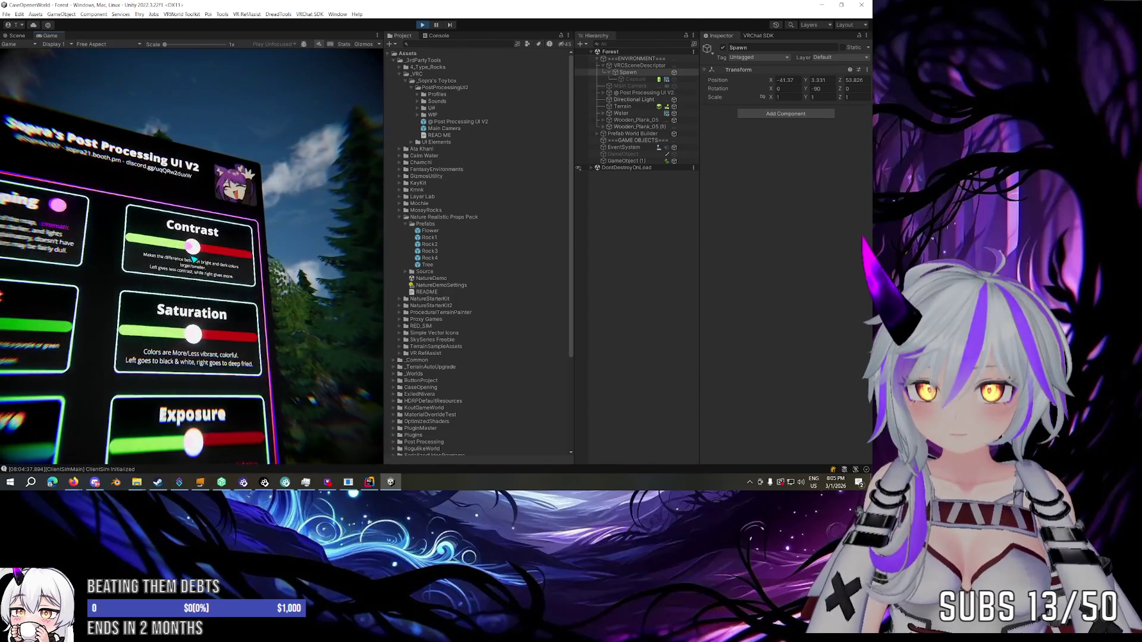
key("w")
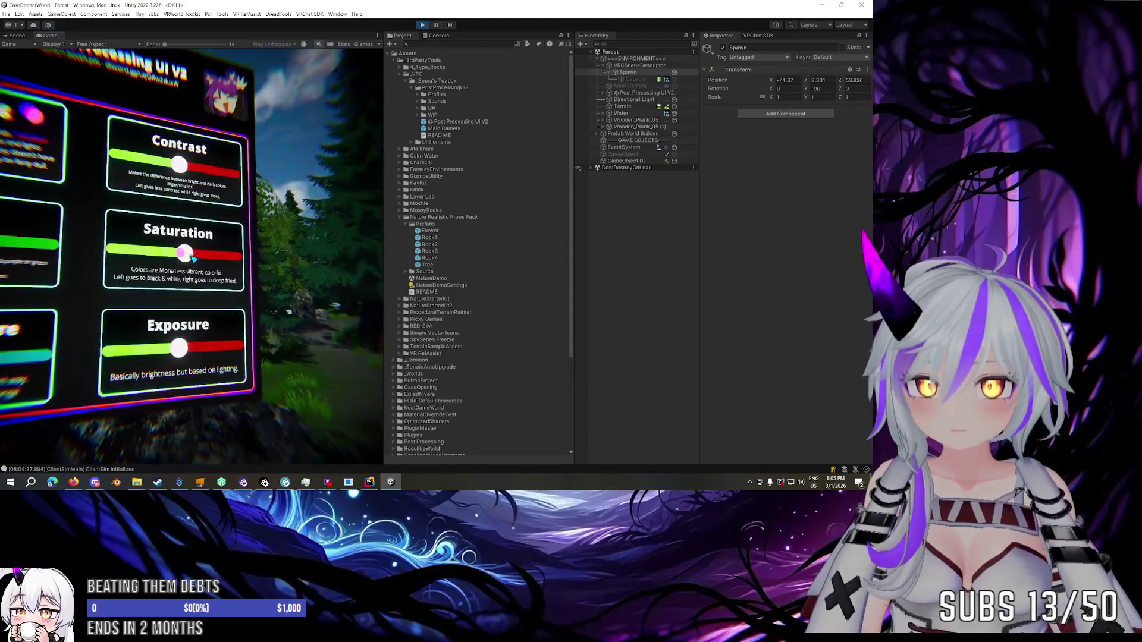
key("Escape")
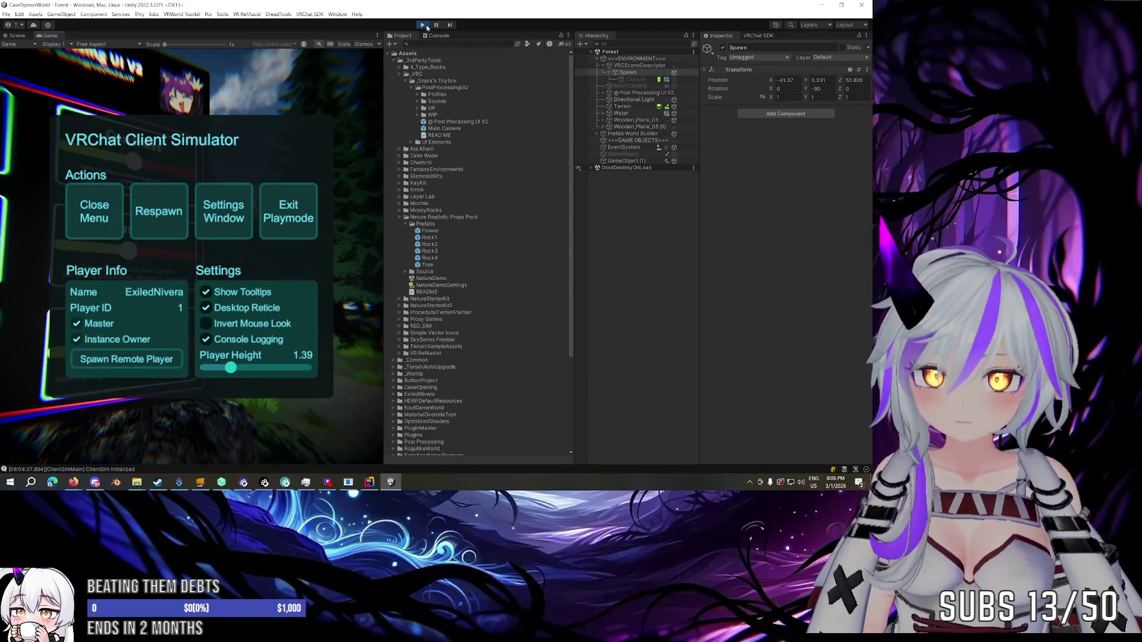
left_click(426, 26)
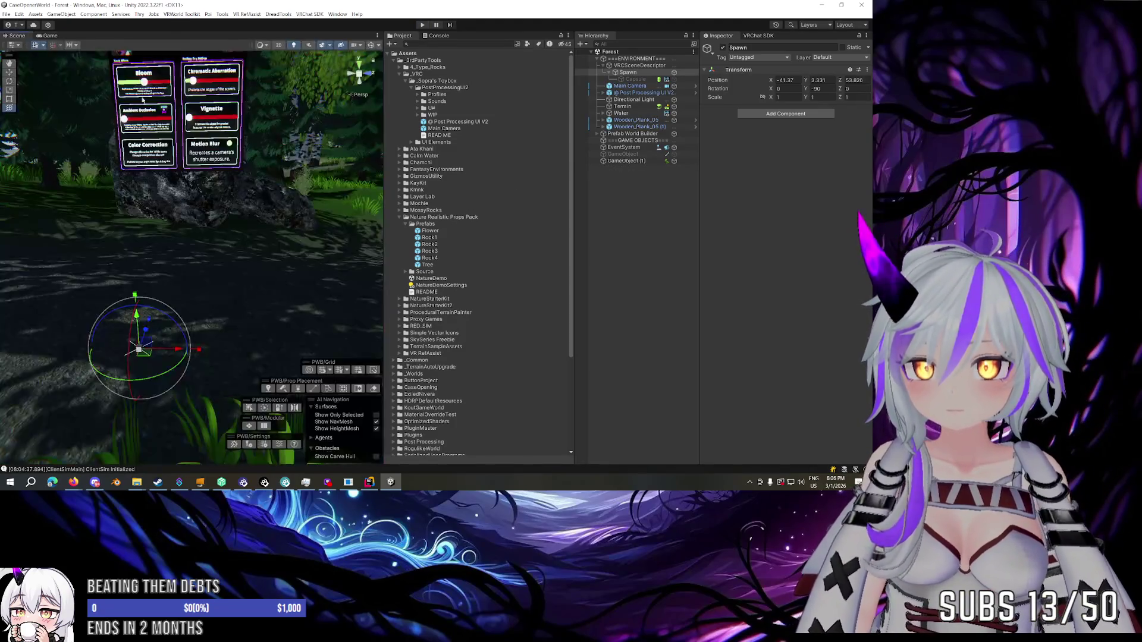
Frame the spawn area, then expand Post Processing UI V2, Canvas and Main Menu in the Hierarchy.
key("f")
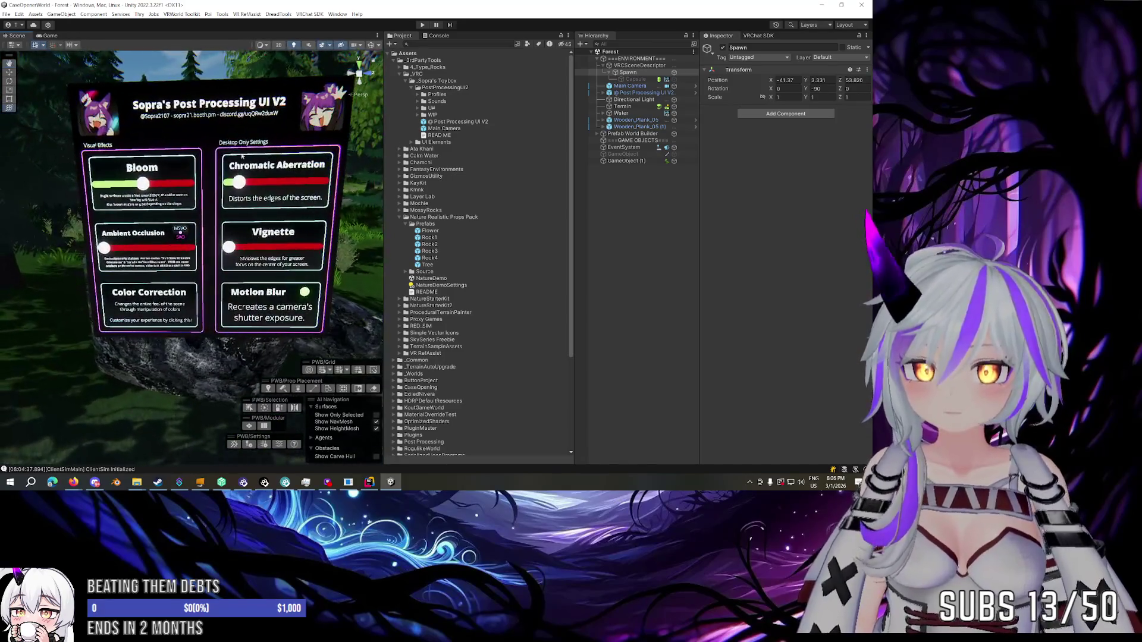
left_click(243, 129)
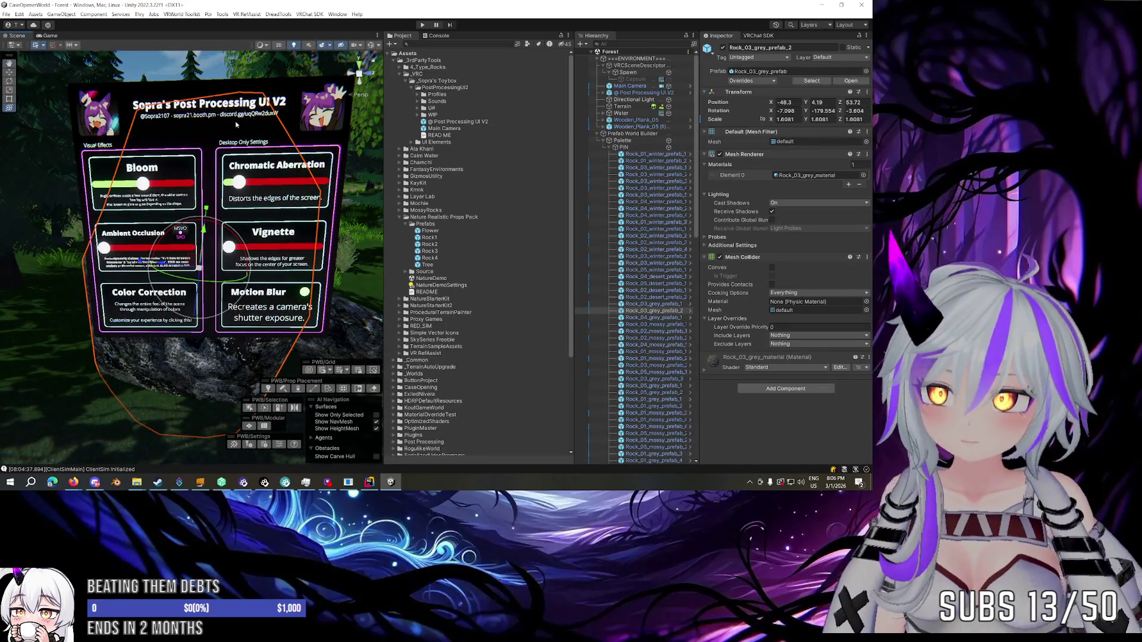
left_click(232, 91)
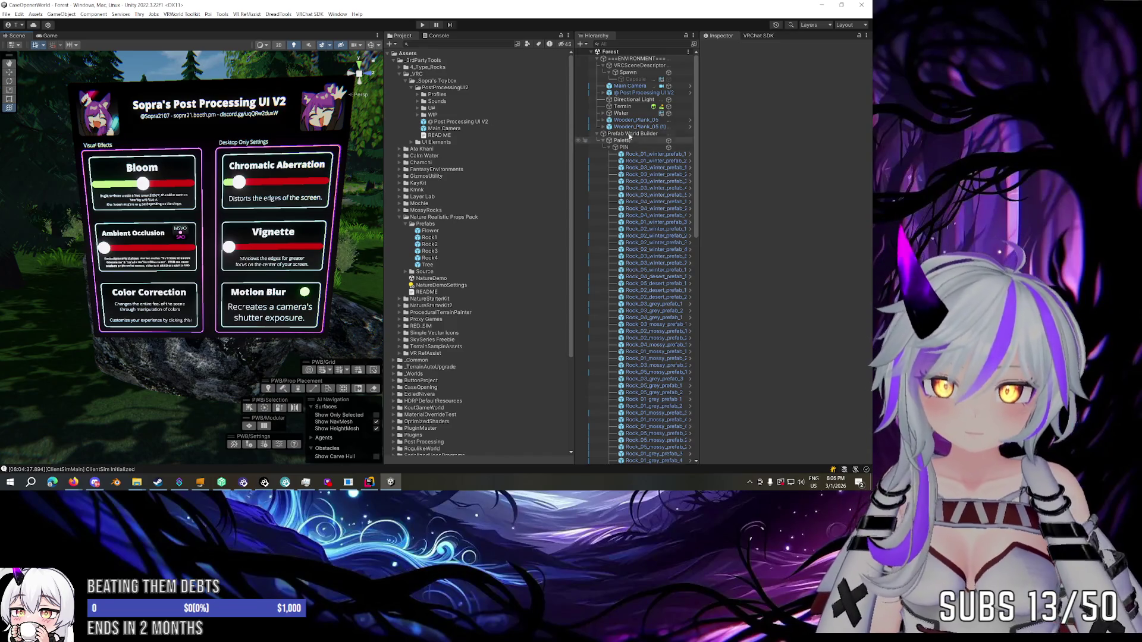
left_click(645, 93)
left_click(603, 93)
left_click(632, 100)
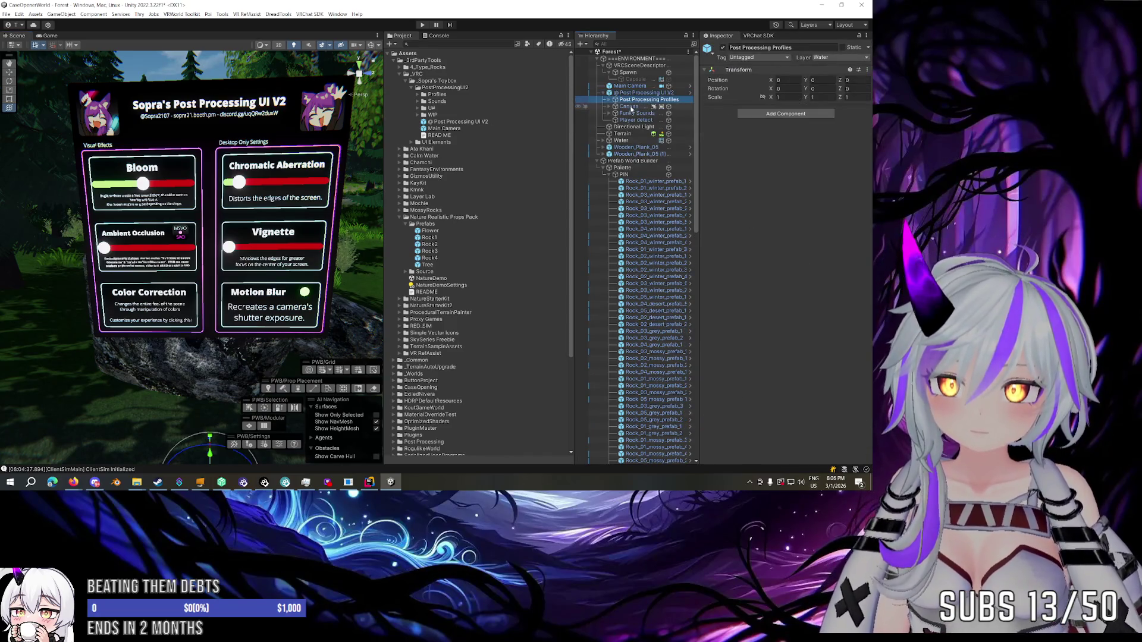
left_click(630, 107)
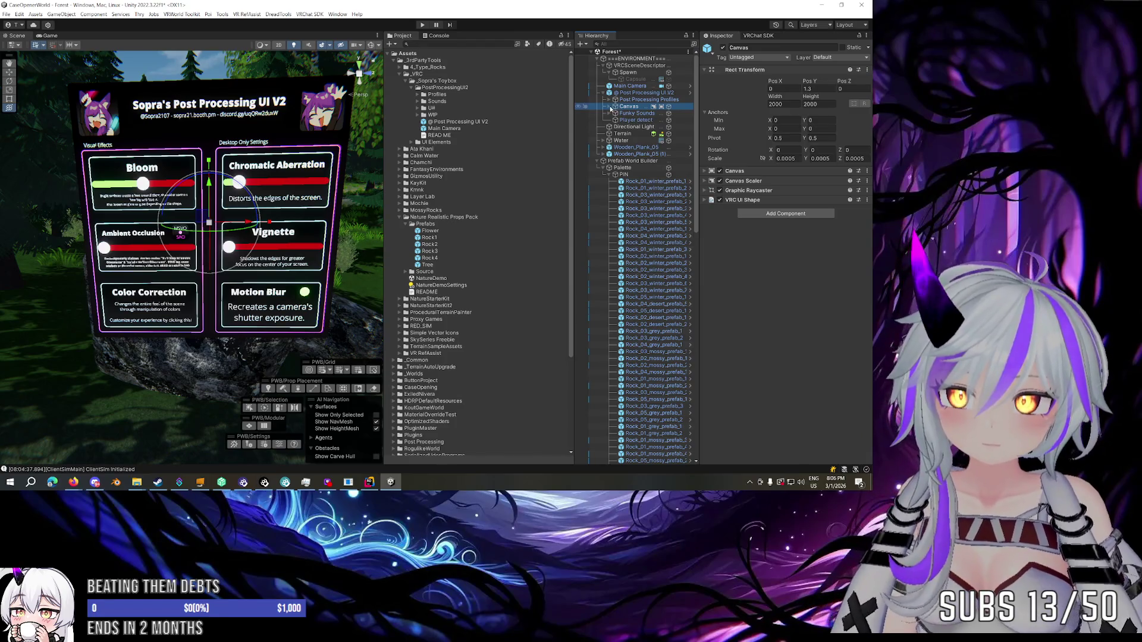
left_click(611, 108)
left_click(634, 121)
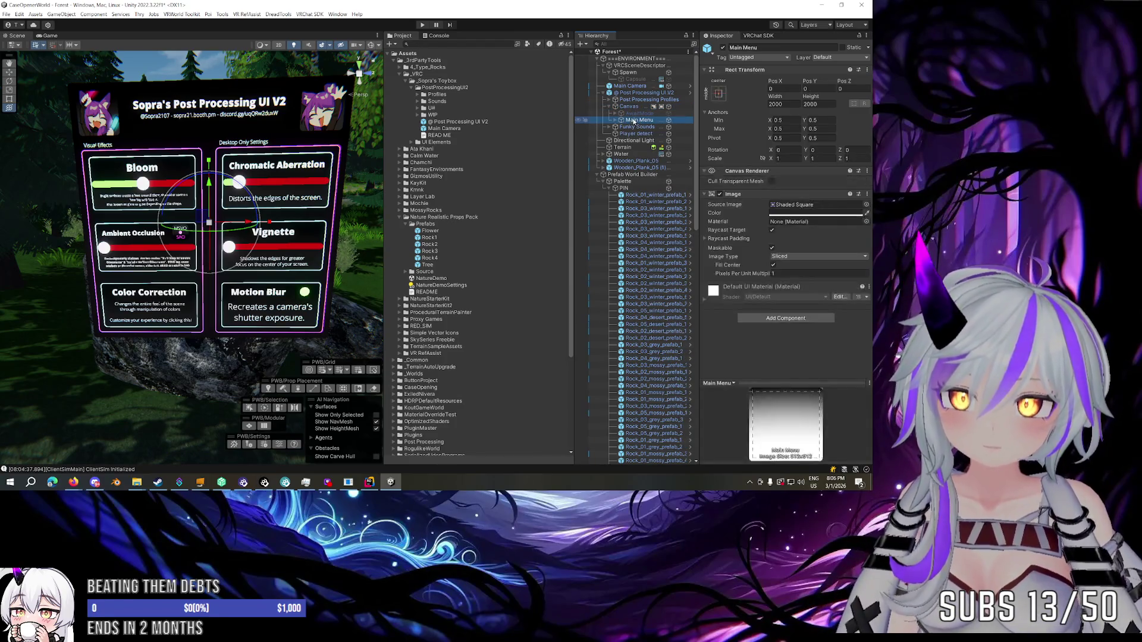
left_click(619, 120)
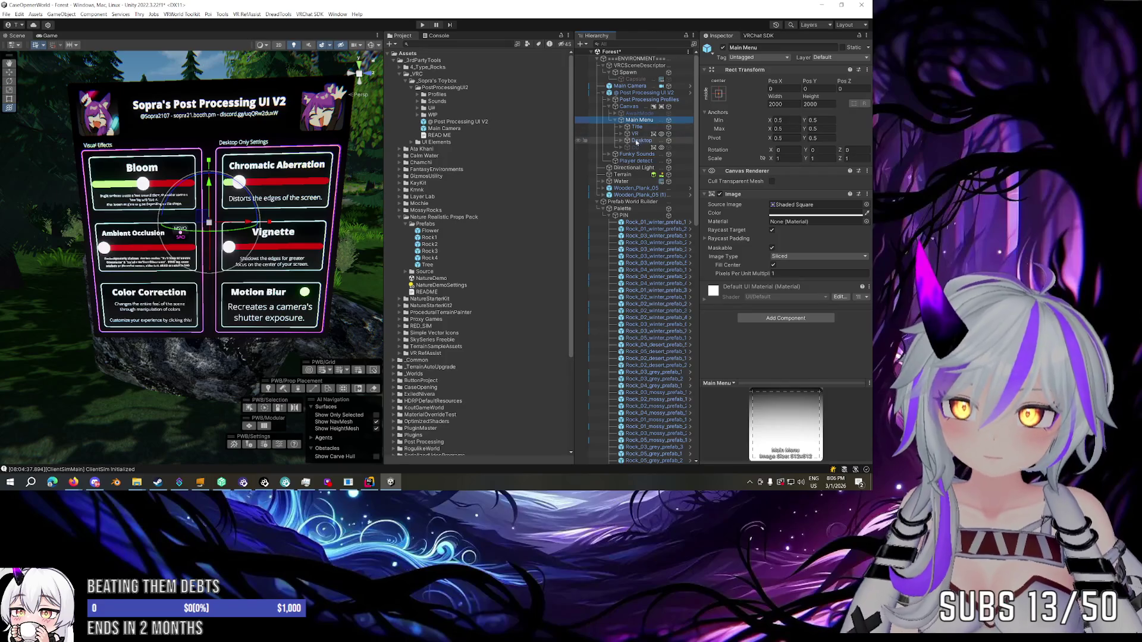
Inspect the Title, VR, Info and Bloom entries, duplicating Bloom and entering 'Edge' as a name.
left_click(637, 127)
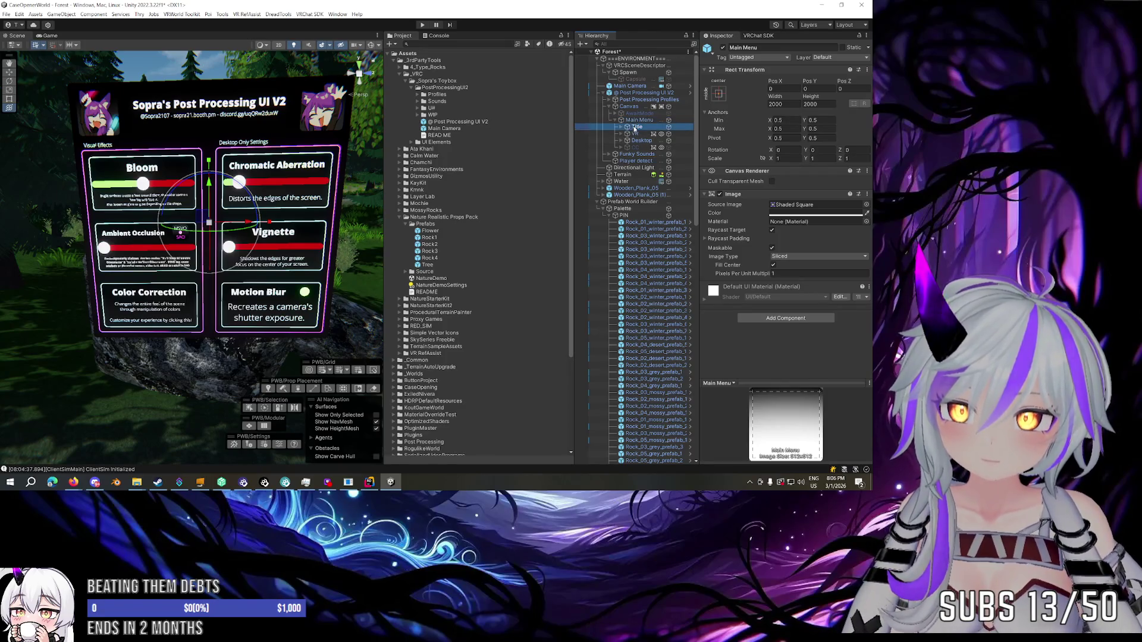
left_click(634, 134)
left_click(621, 134)
left_click(635, 140)
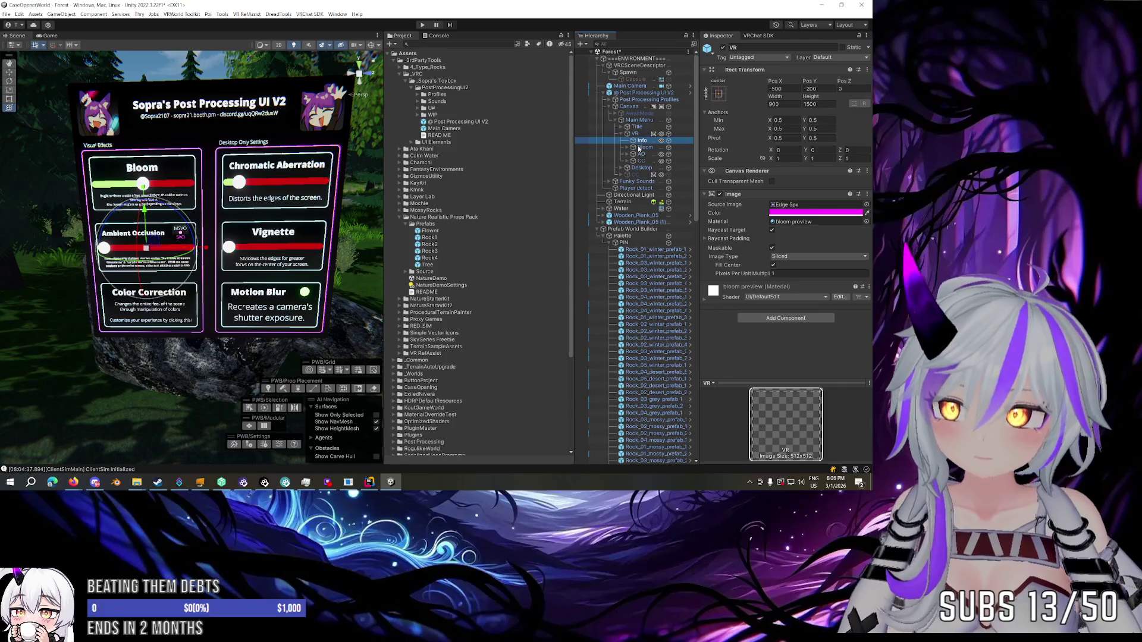
left_click(634, 148)
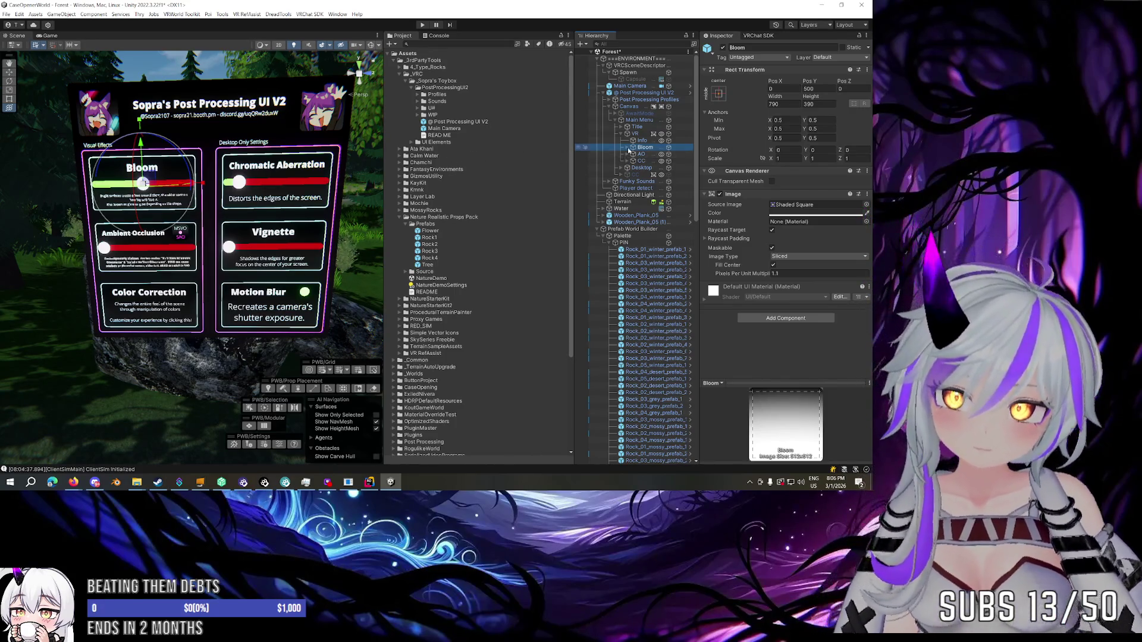
key("ctrl+d")
key("F2")
type("Edge")
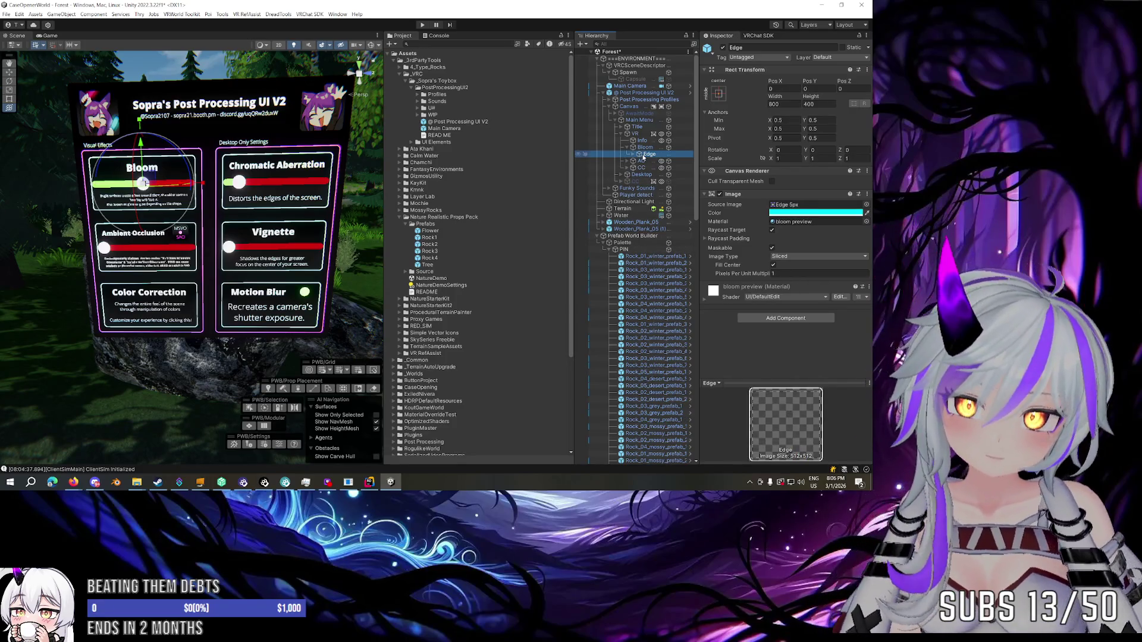
Go back through VR, Title and Canvas to the root's effects settings (Bloom 0.5, Chromatic Aberration 0.1).
left_click(644, 147)
left_click(634, 134)
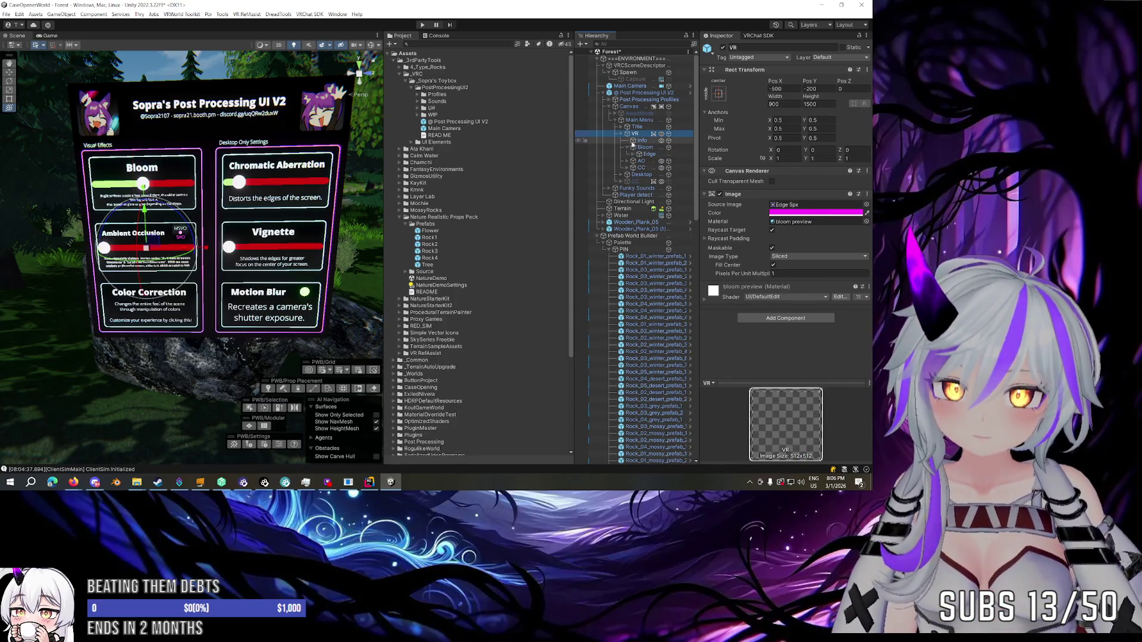
left_click(635, 127)
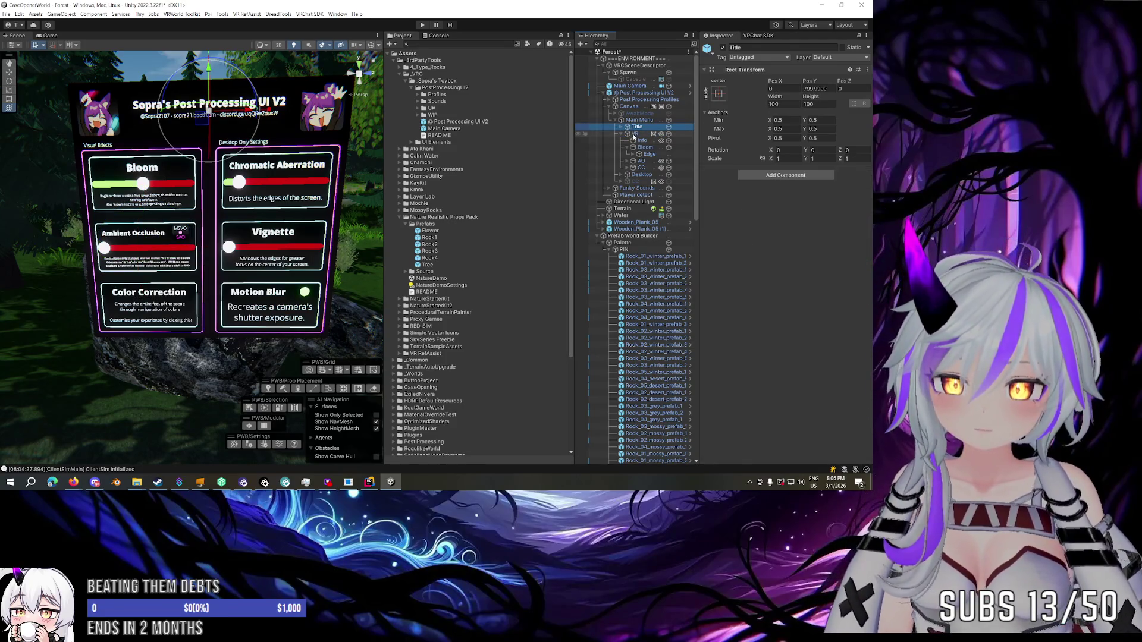
left_click(635, 107)
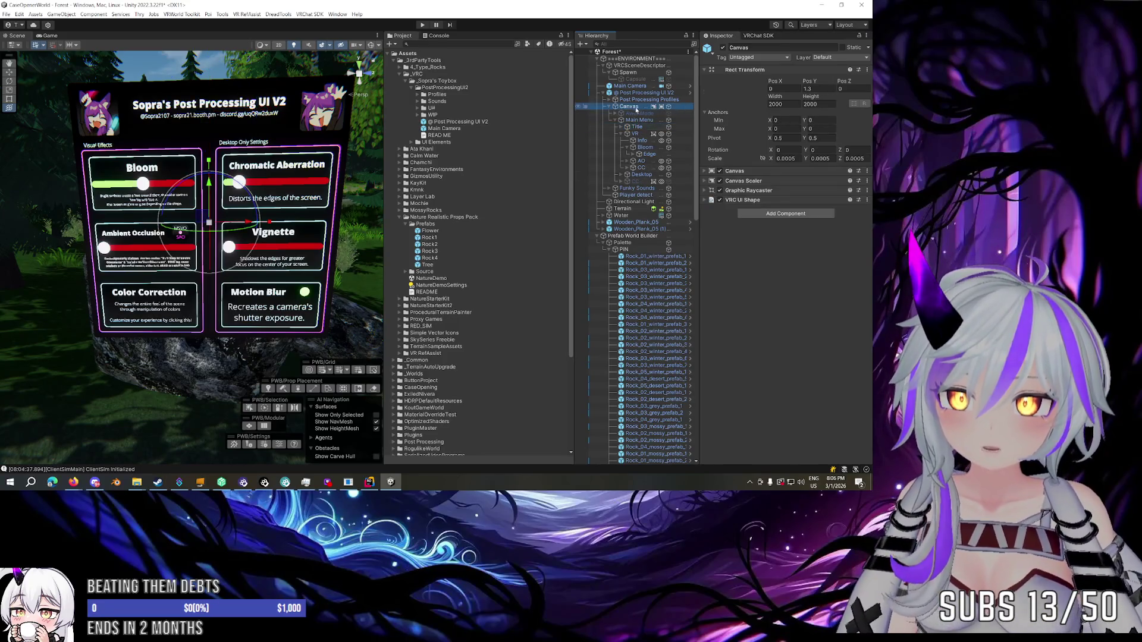
left_click(645, 94)
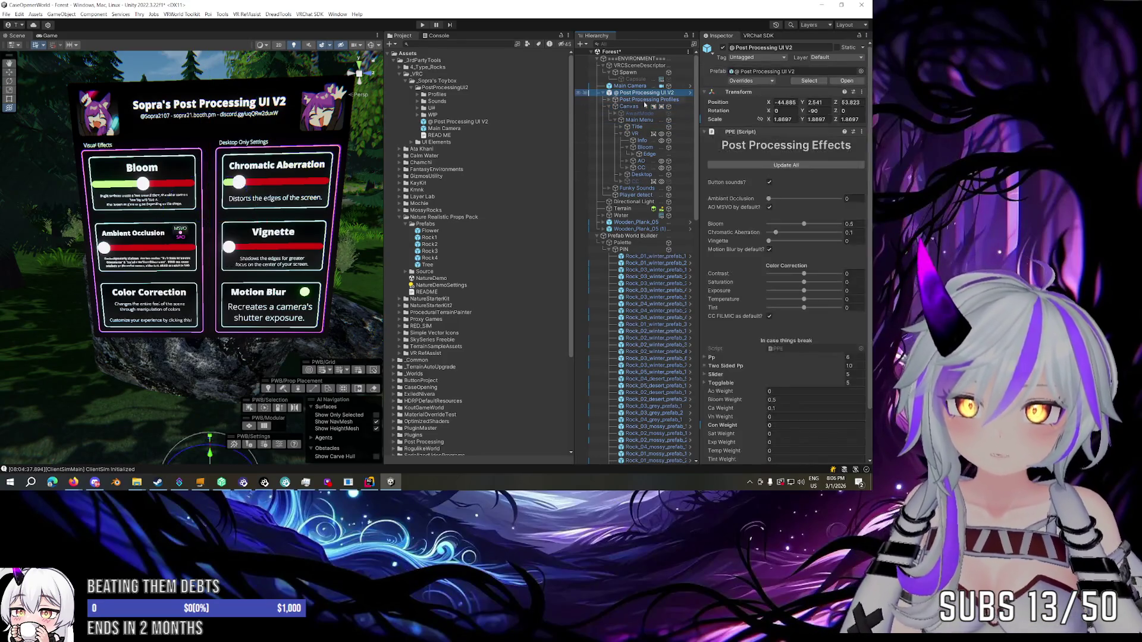
Open PPE.cs in Rider with Edit Script from the PPE (Script) component's menu.
scroll(739, 238, "down", 3)
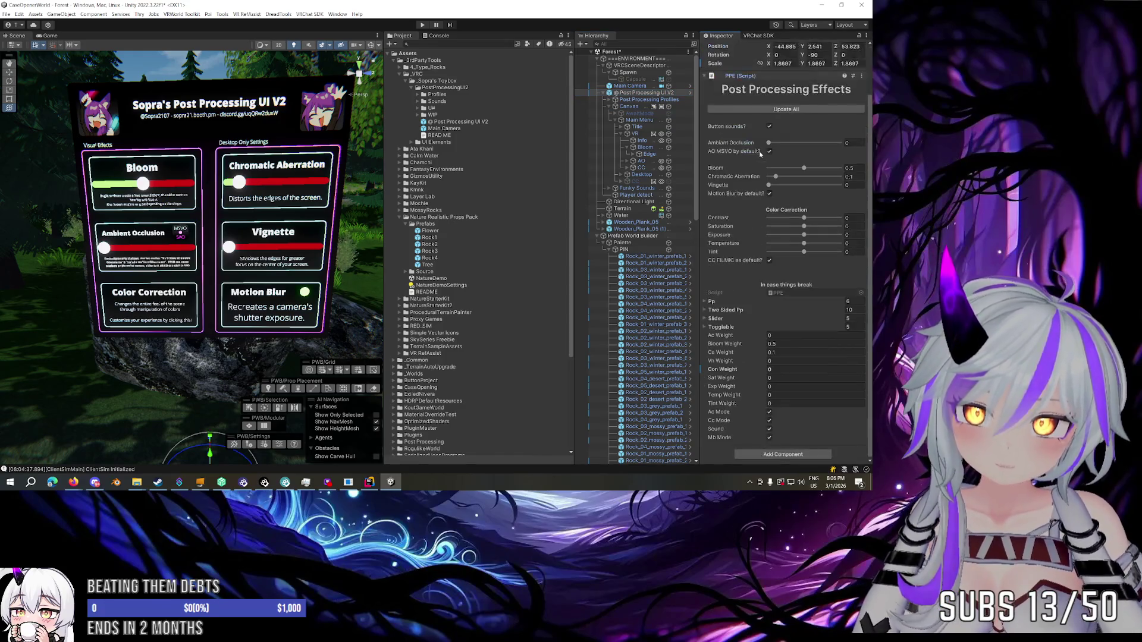
scroll(744, 232, "up", 3)
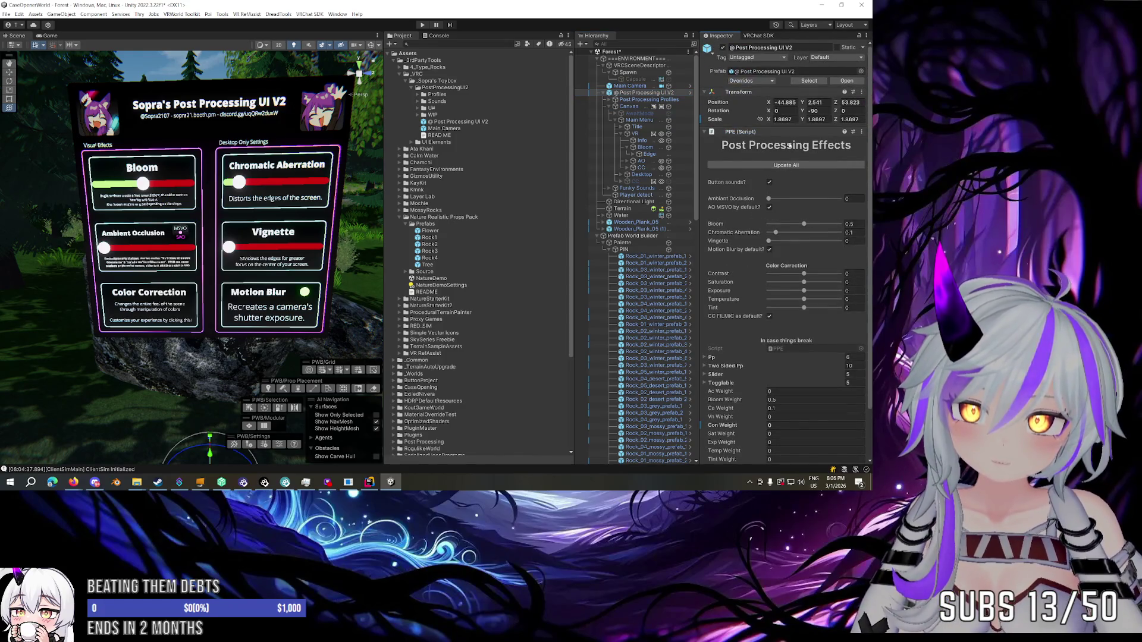
left_click(862, 131)
mouse_move(827, 148)
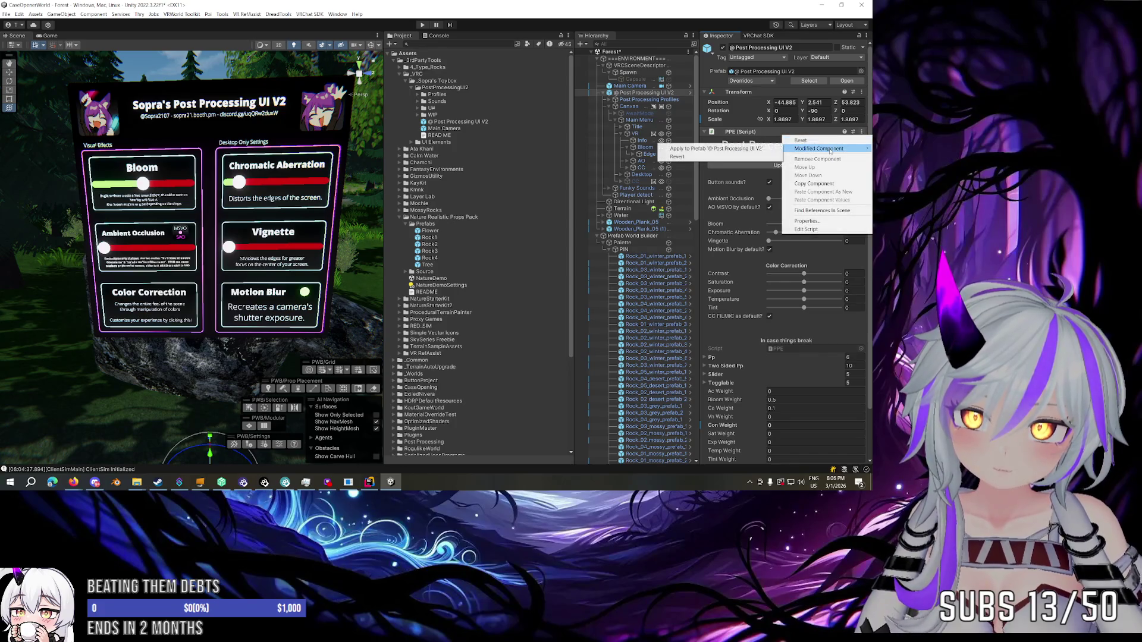
left_click(752, 140)
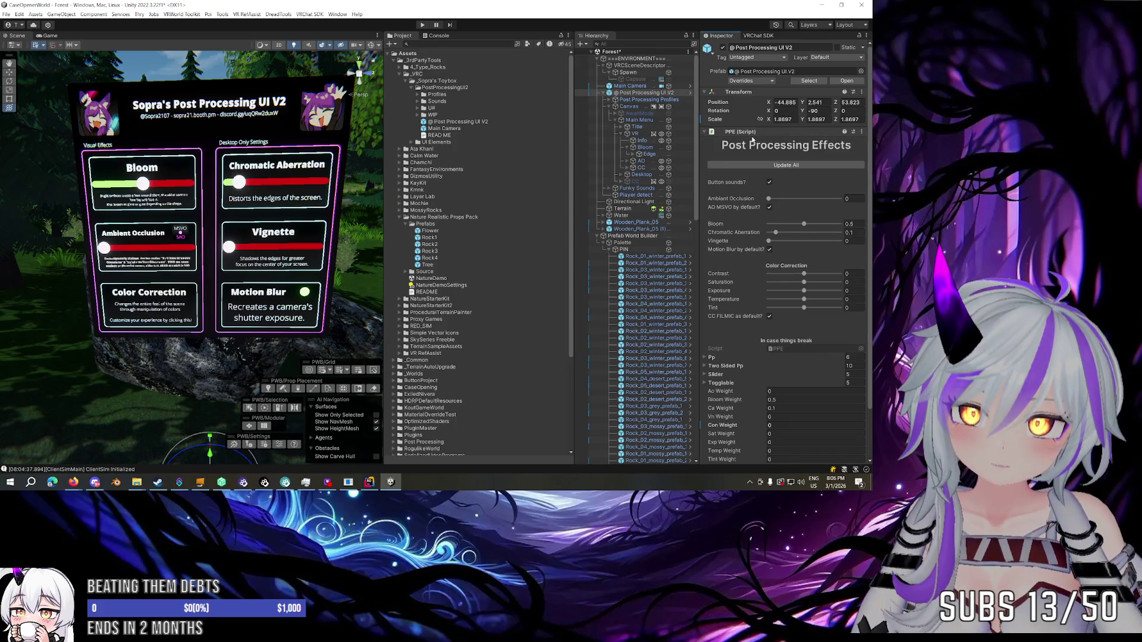
left_click(862, 131)
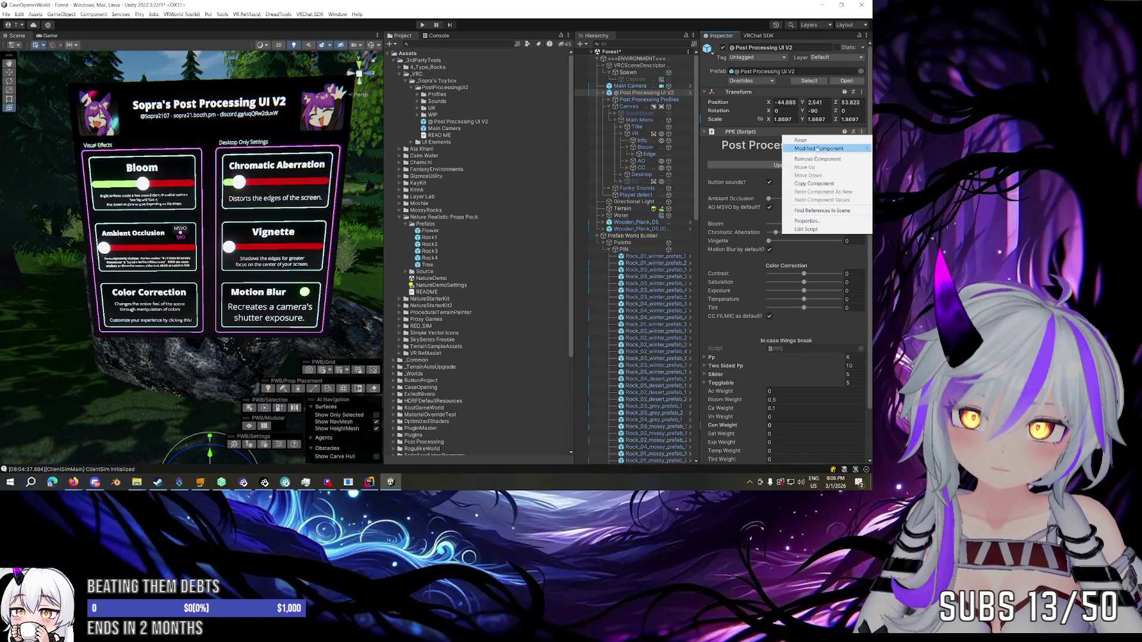
mouse_move(811, 150)
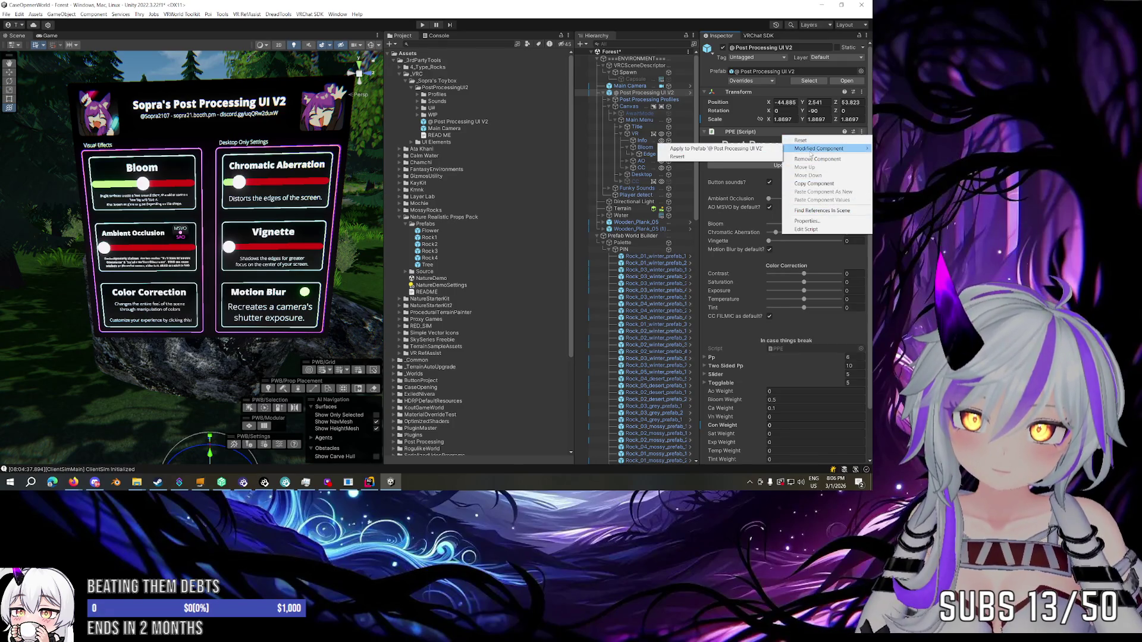
left_click(806, 230)
scroll(462, 192, "down", 10)
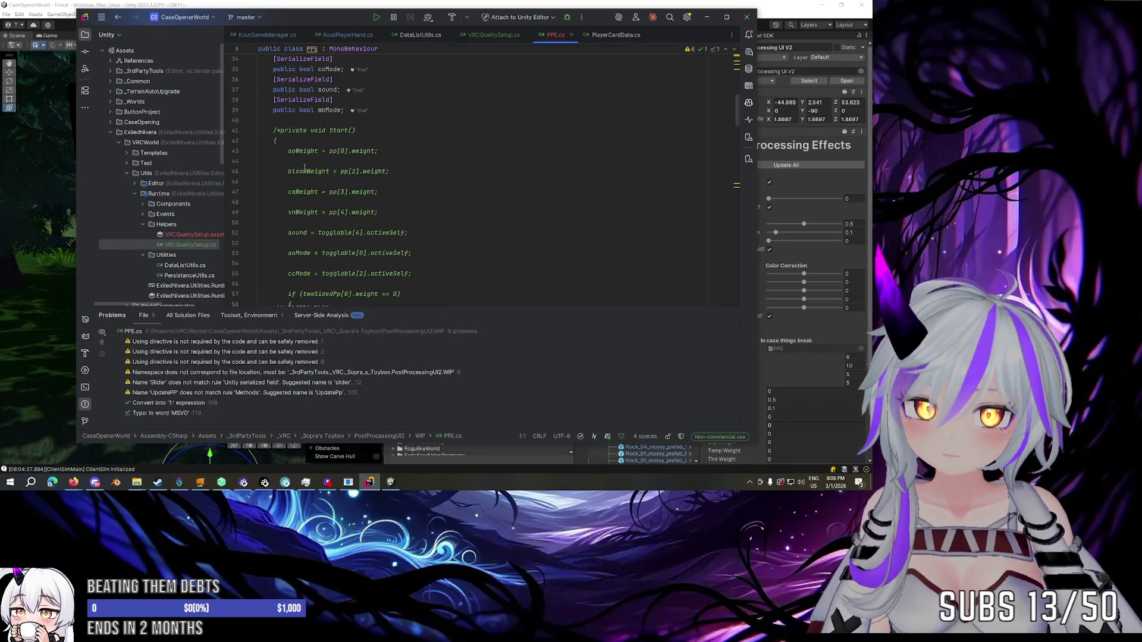
Fold the commented-out Start() block and toggle the UpdatePP() body fold.
left_click(251, 131)
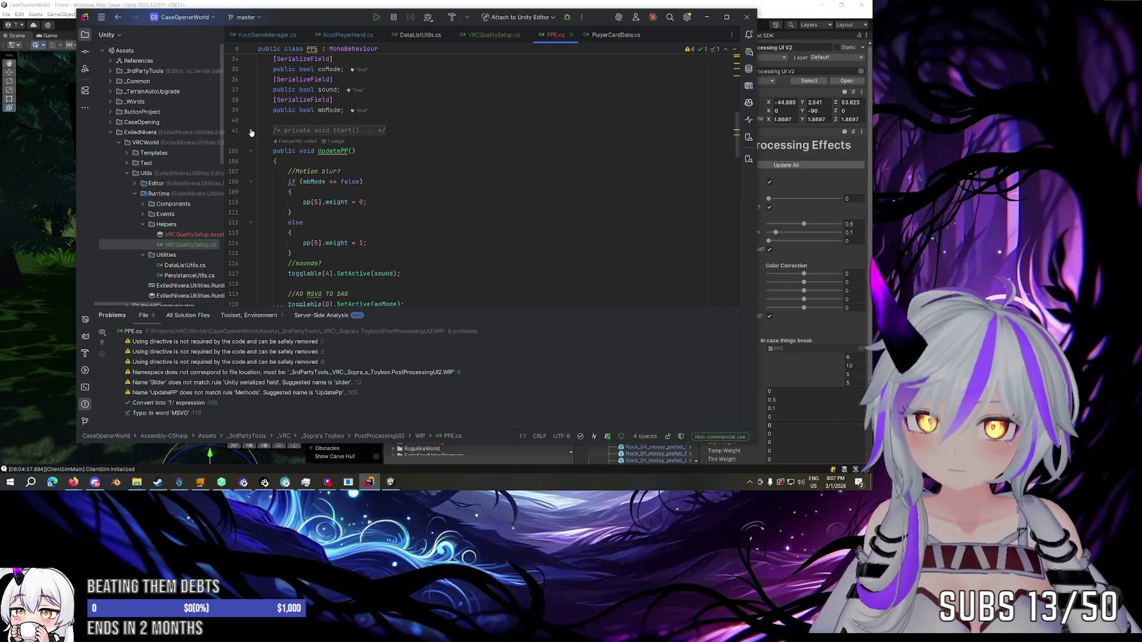
left_click(251, 130)
left_click(251, 131)
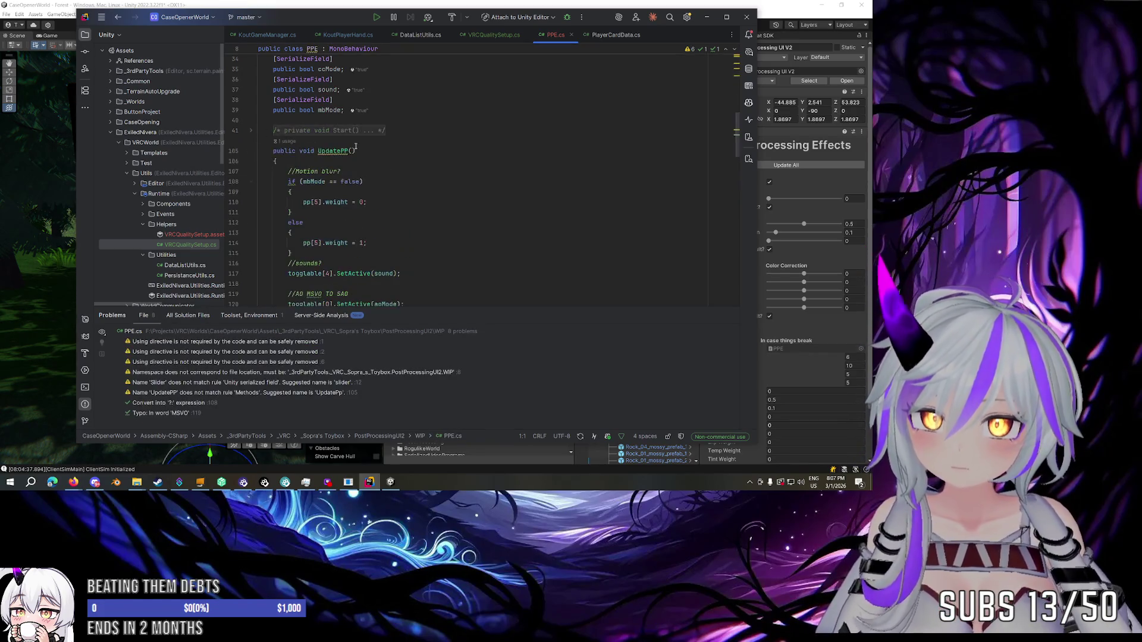
scroll(356, 147, "down", 2)
left_click(251, 113)
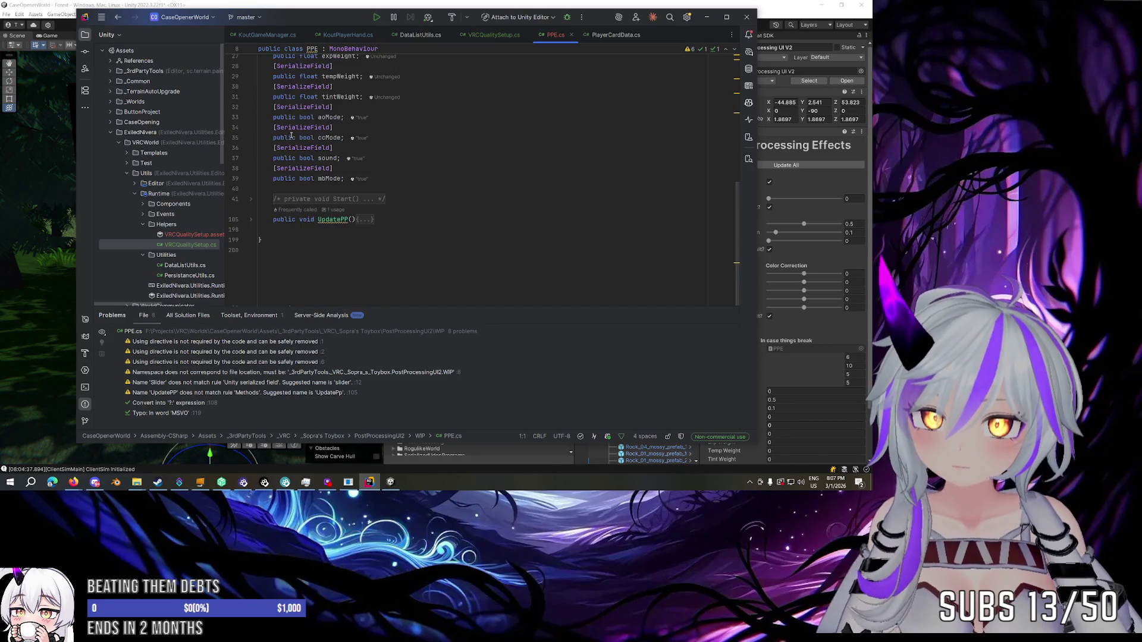
left_click(251, 220)
scroll(268, 220, "down", 3)
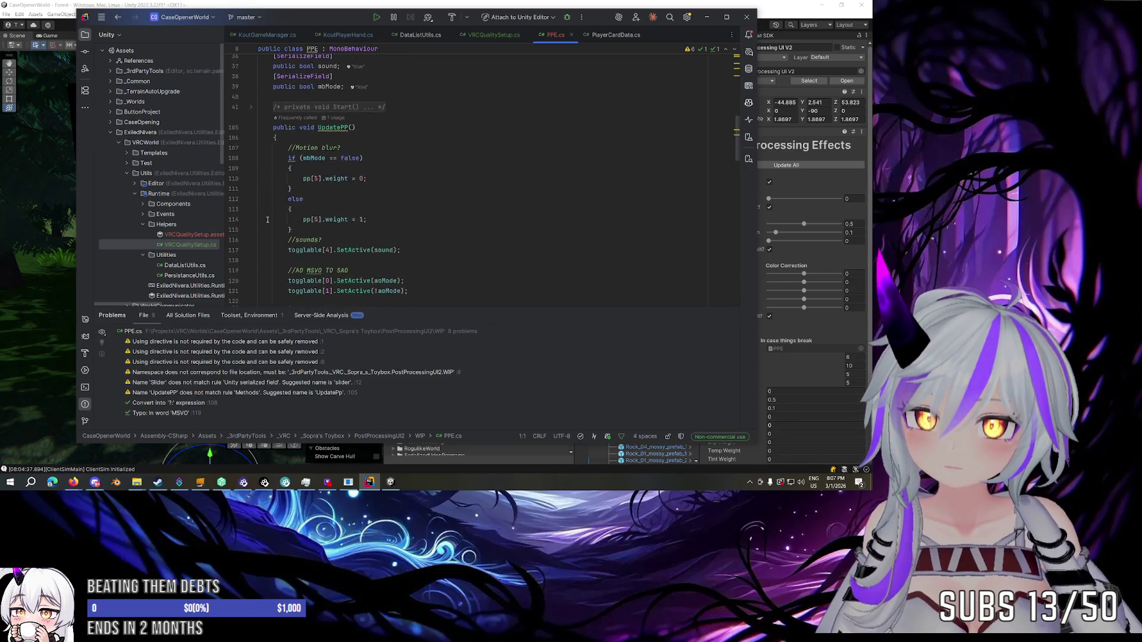
scroll(268, 220, "down", 3)
scroll(268, 220, "up", 3)
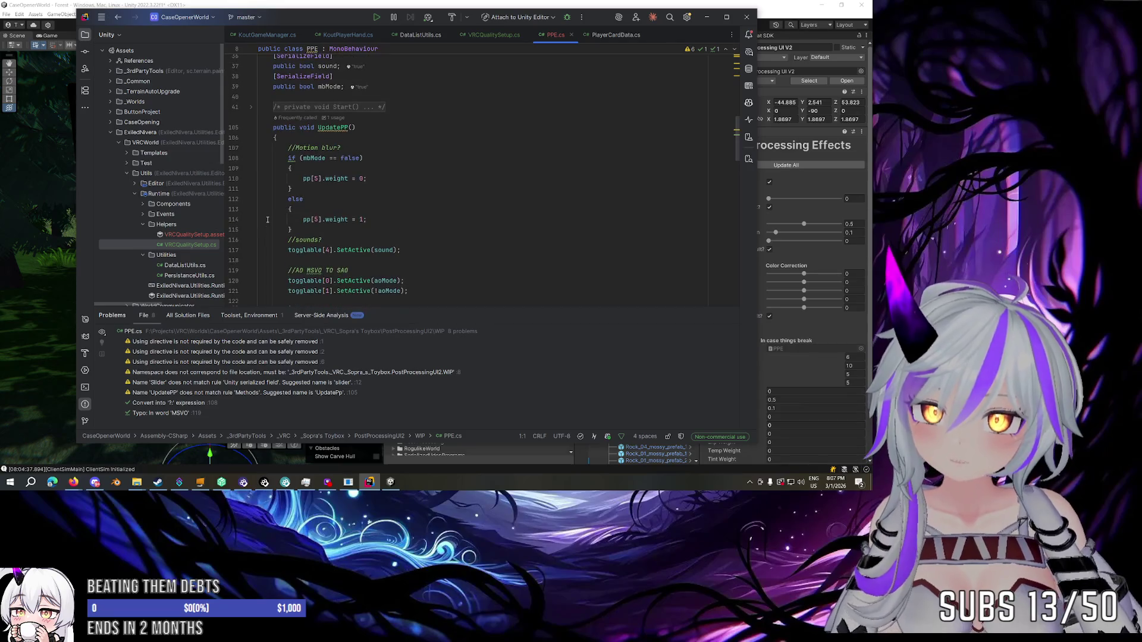
scroll(267, 220, "up", 1)
Review UpdatePP()'s motion blur and sounds lines, move Rider left over Unity, then leave the editor.
left_click(376, 186)
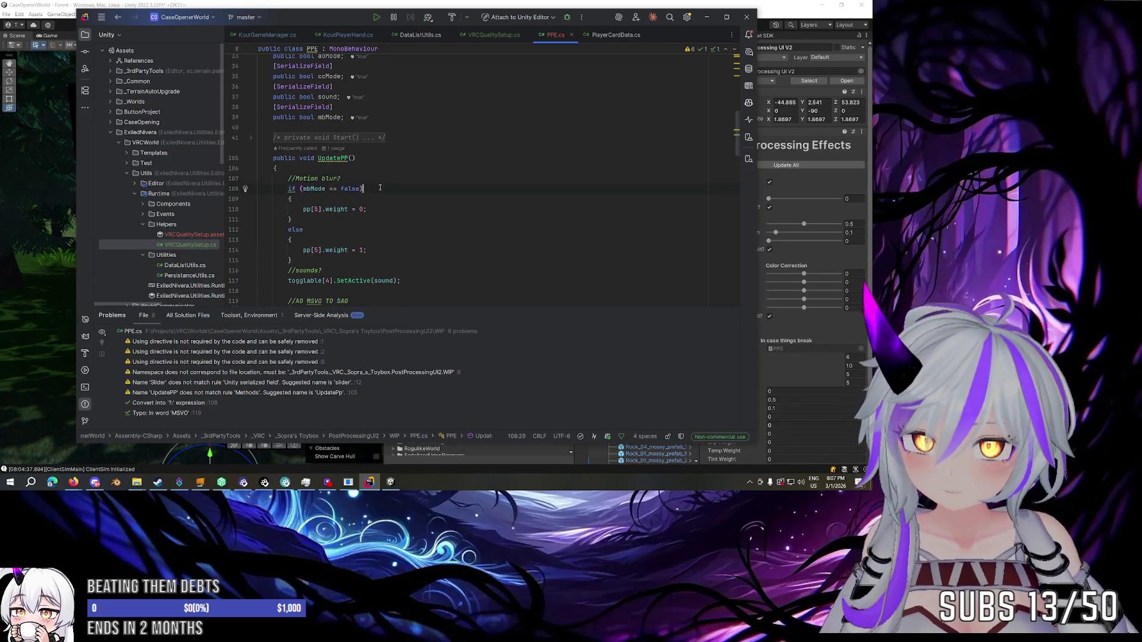
scroll(376, 190, "down", 5)
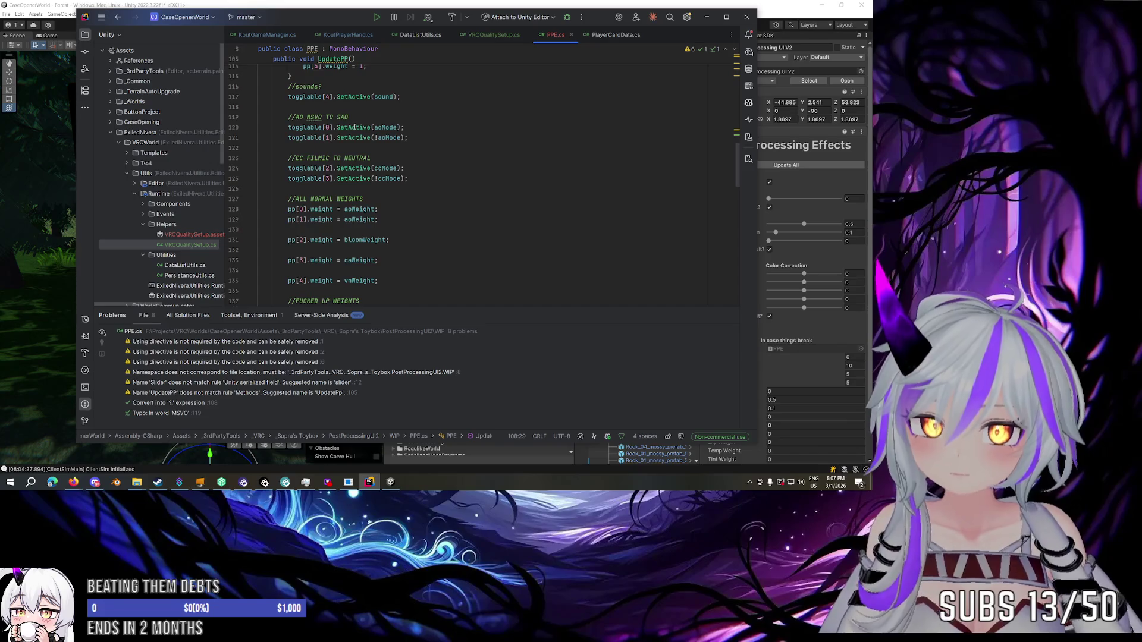
left_click(308, 97)
scroll(361, 123, "up", 20)
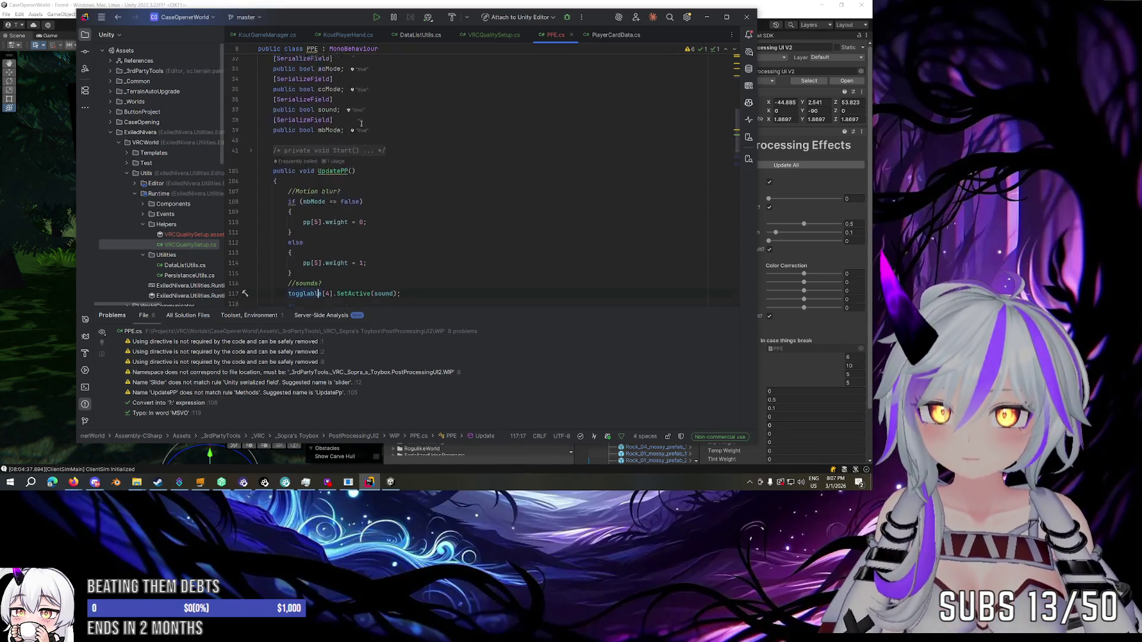
scroll(361, 123, "up", 4)
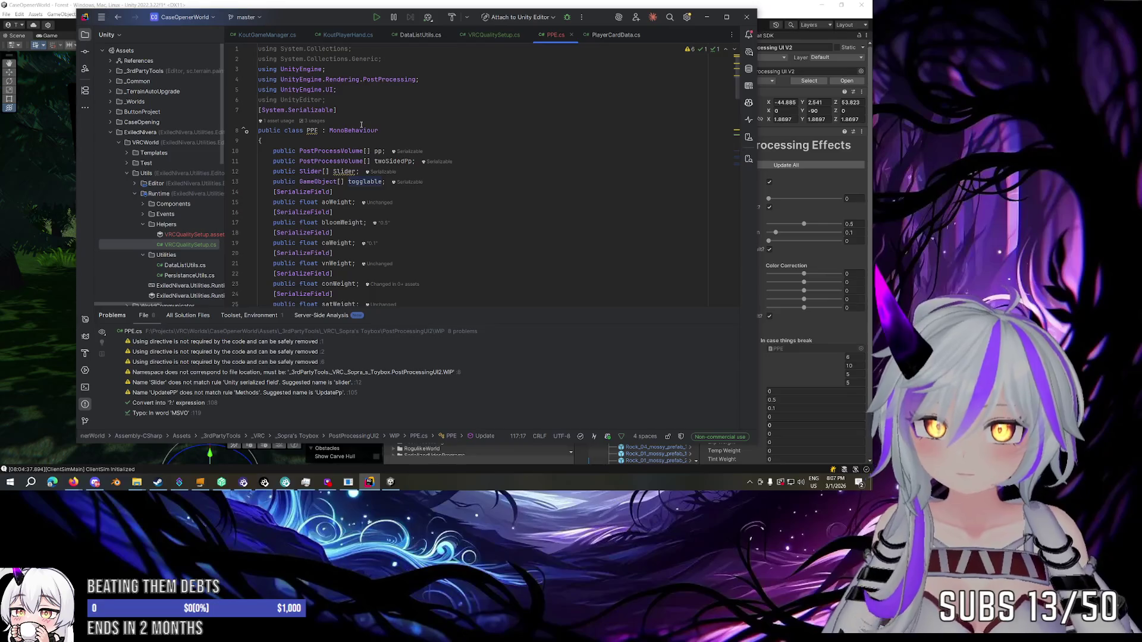
mouse_move(599, 19)
left_mouse_down()
mouse_move(528, 66)
mouse_move(476, 40)
left_mouse_up()
scroll(752, 283, "down", 3)
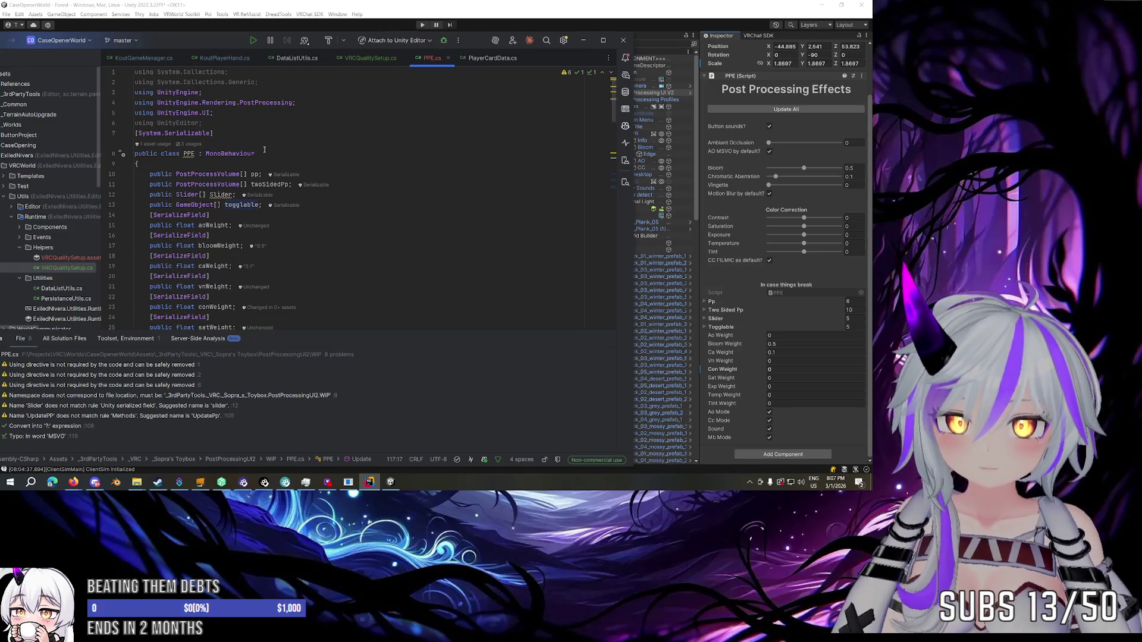
scroll(258, 152, "down", 10)
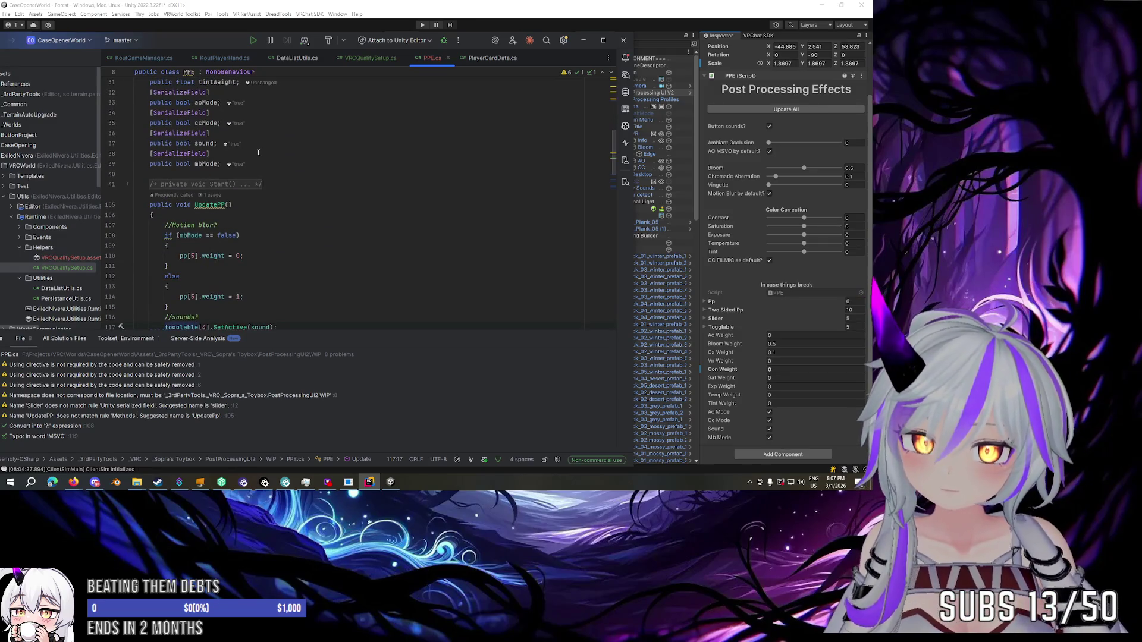
scroll(259, 152, "down", 5)
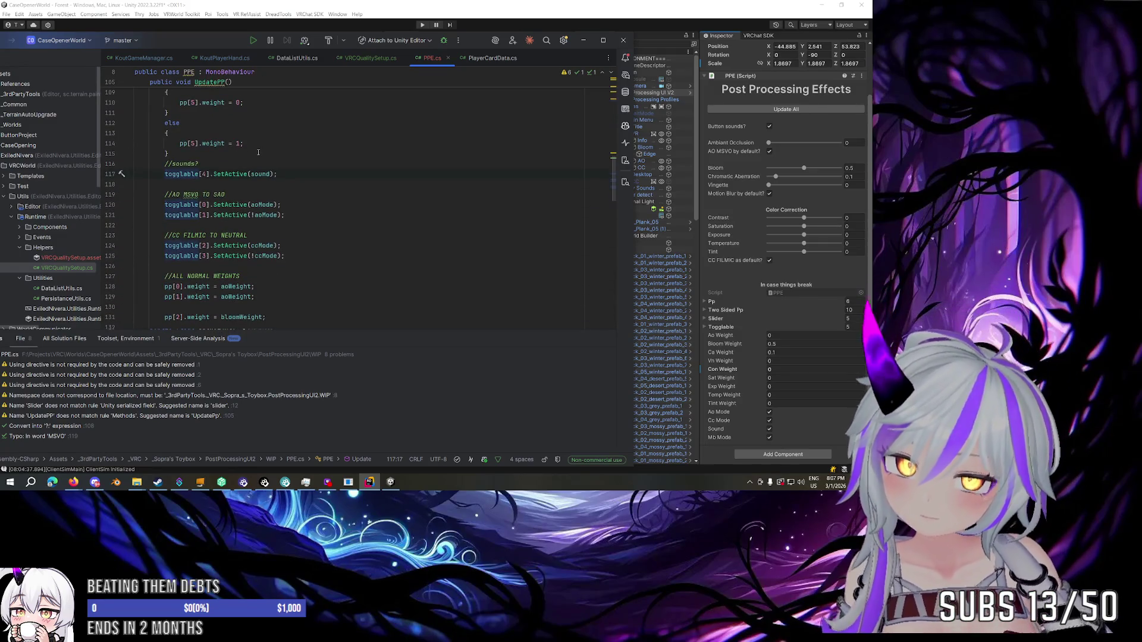
scroll(258, 152, "down", 2)
scroll(258, 153, "down", 12)
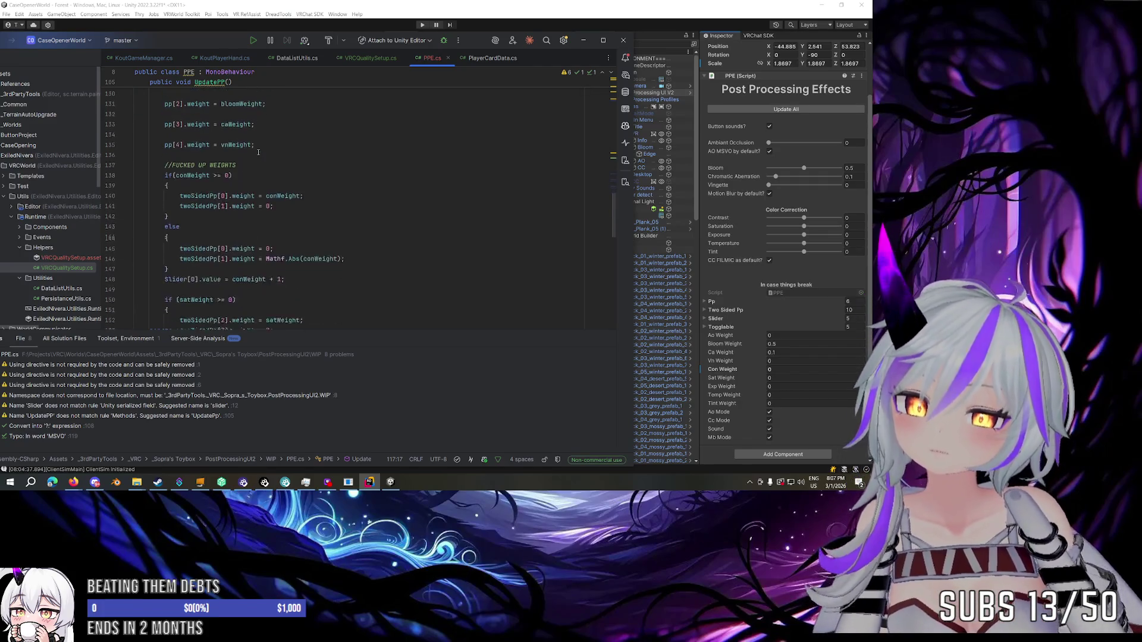
scroll(259, 153, "down", 10)
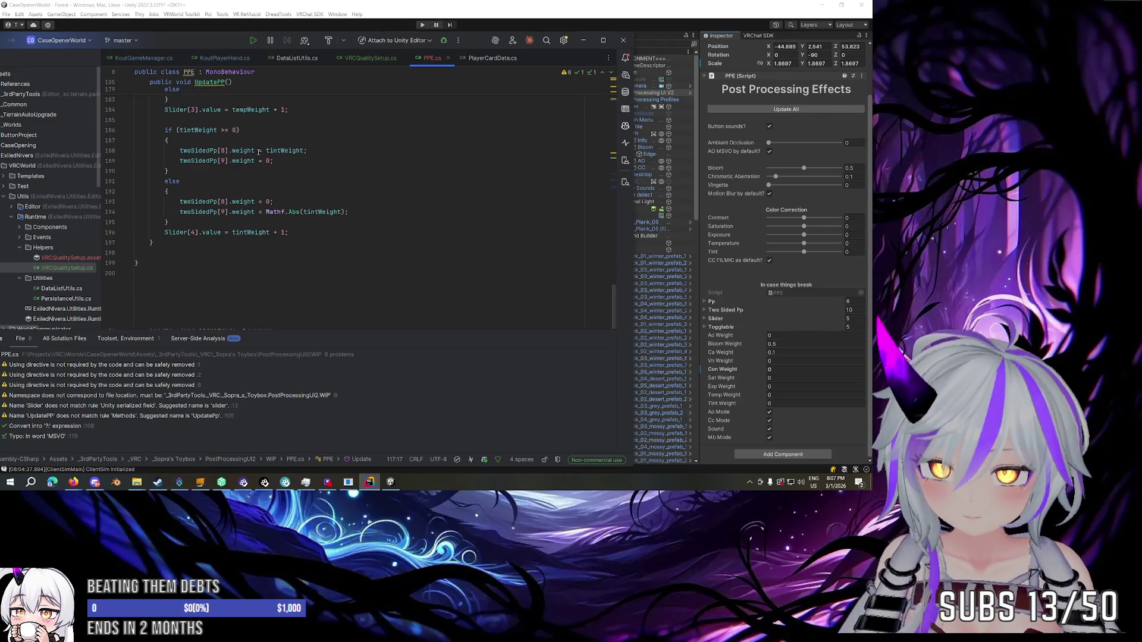
scroll(259, 152, "up", 4)
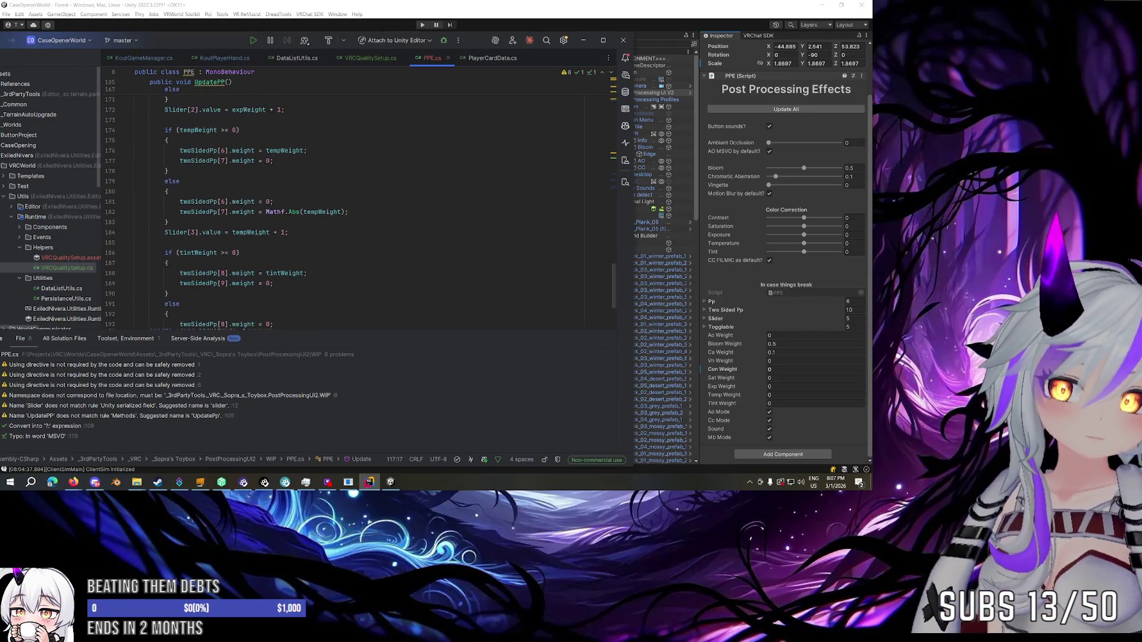
key("alt+Tab")
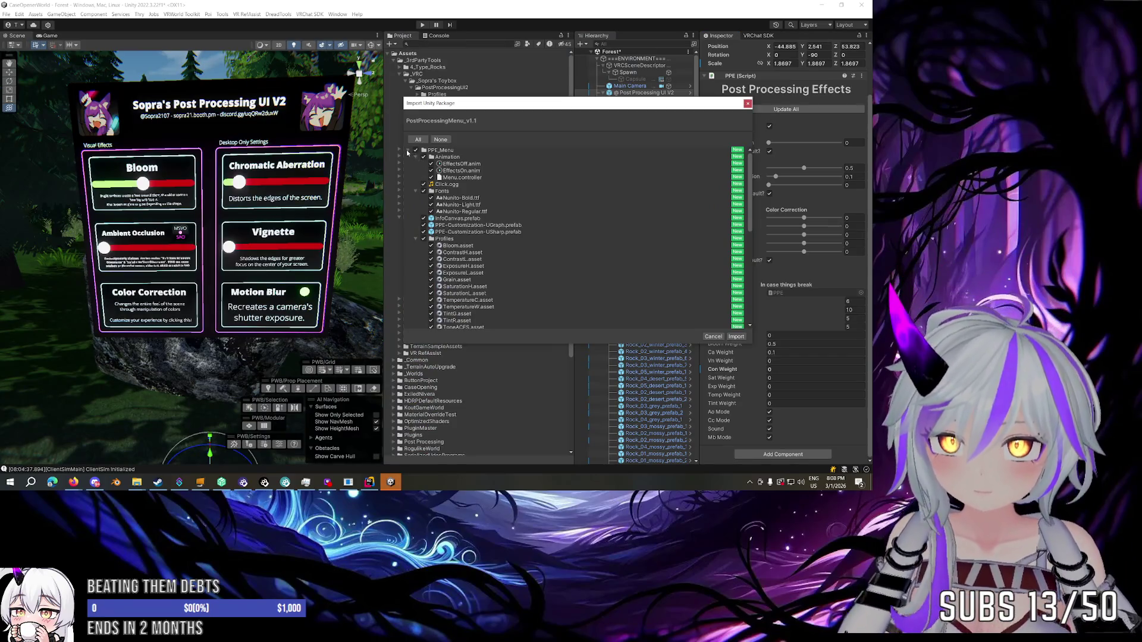
Import the PostProcessingMenu_v1.1 PPE_Menu assets and wait for the scripts to compile.
left_click(408, 150)
left_click(736, 336)
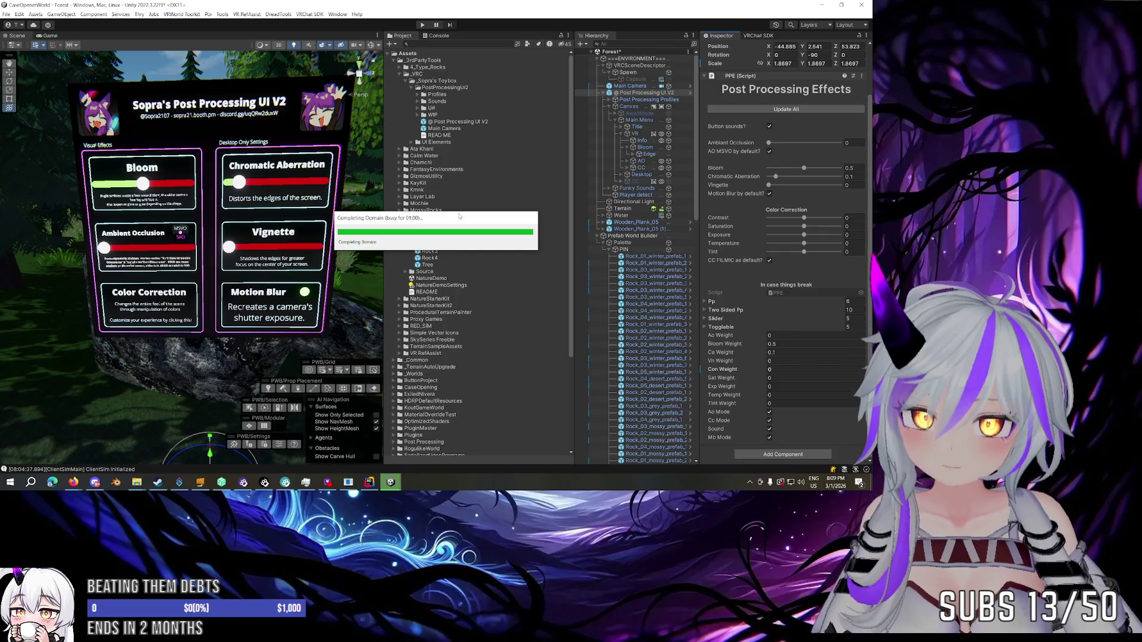
Rewind the YouTube shorts video five seconds, then pause it, exit full screen and return to Unity.
mouse_move(73, 482)
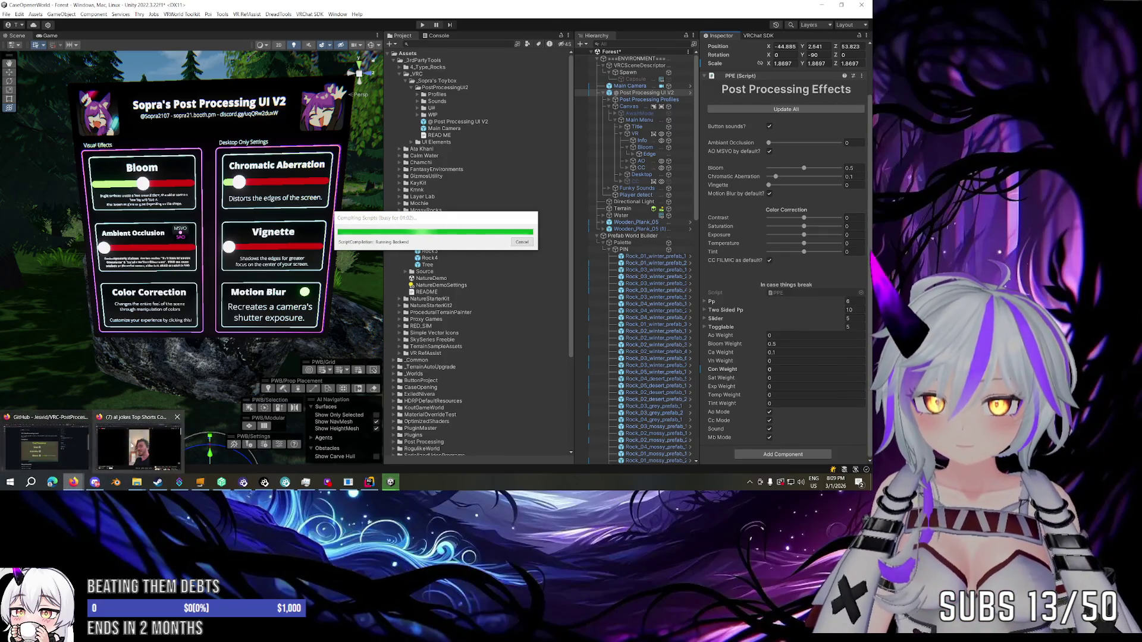
left_click(138, 444)
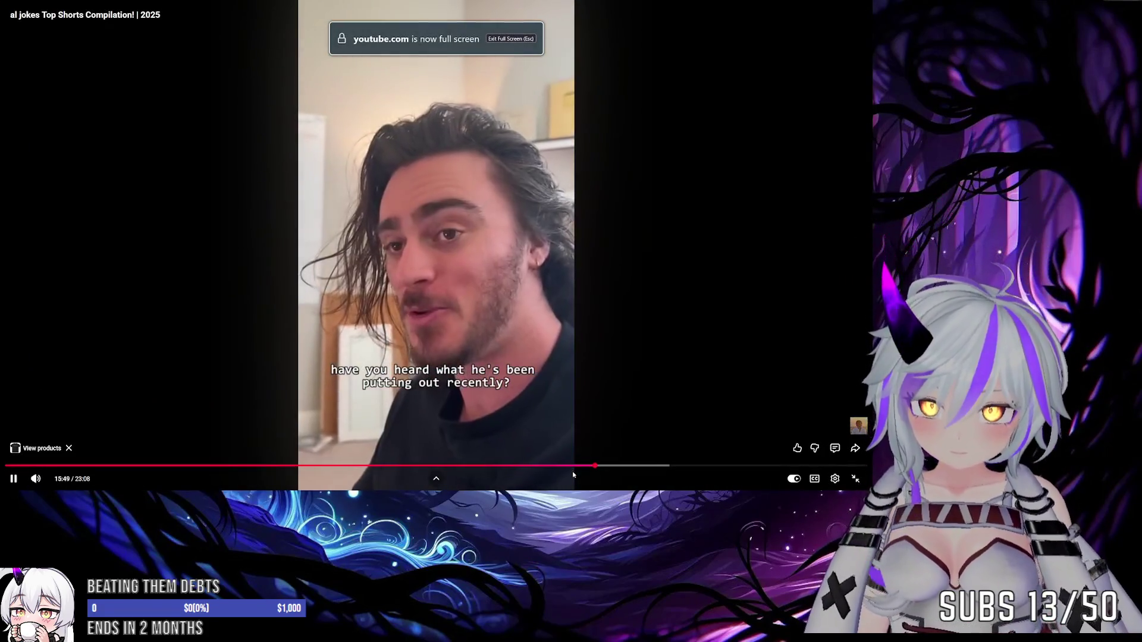
key("Left")
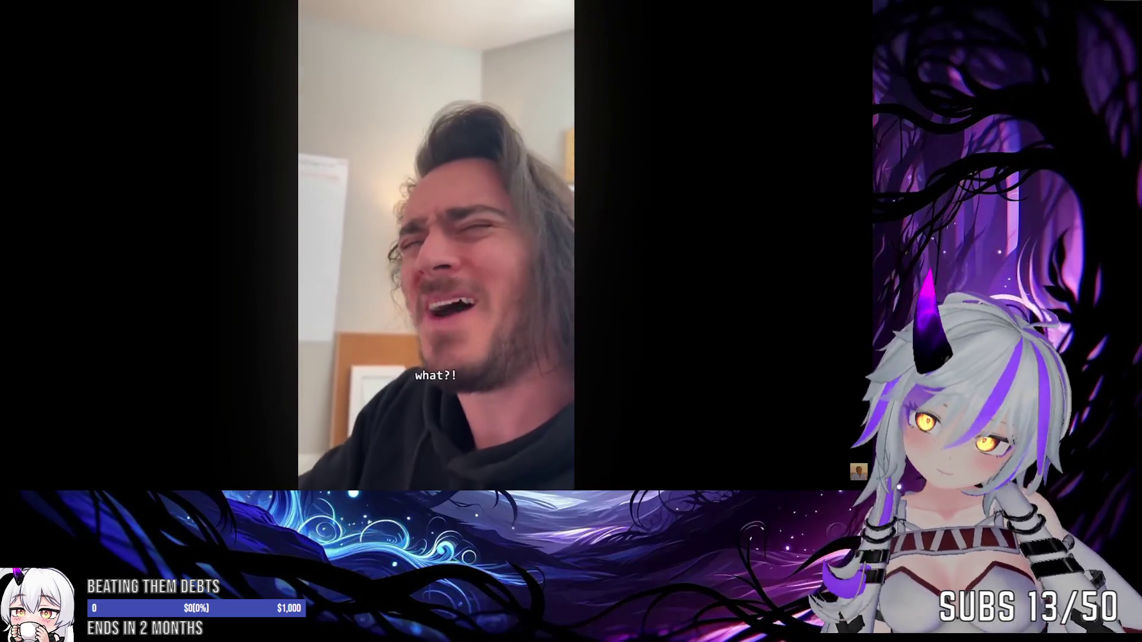
left_click(765, 280)
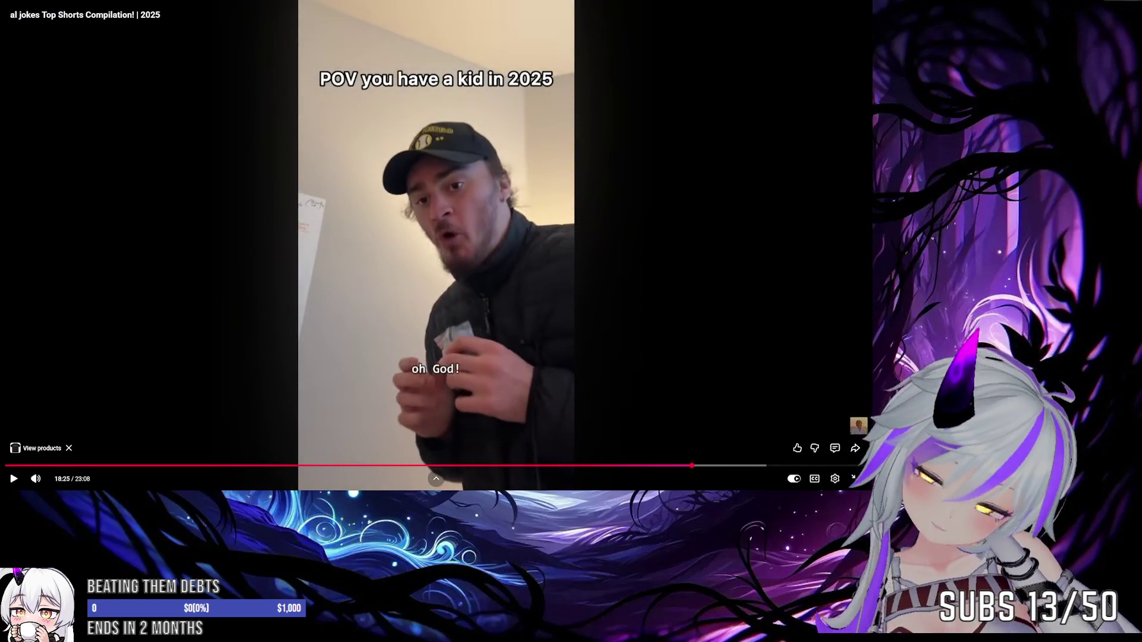
left_click(858, 479)
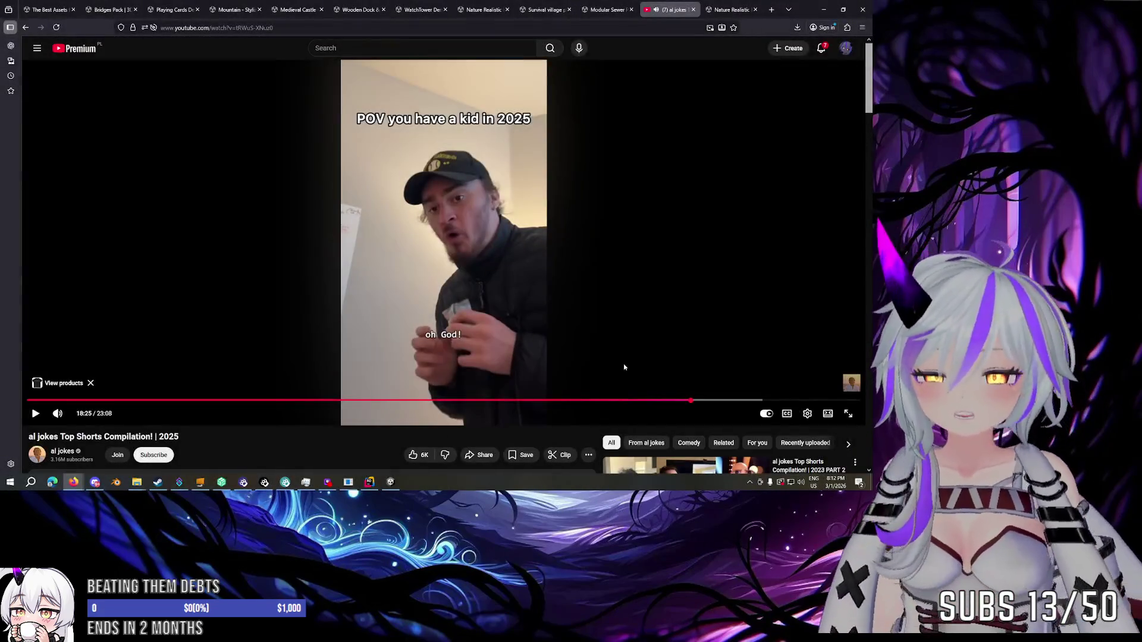
left_click(391, 482)
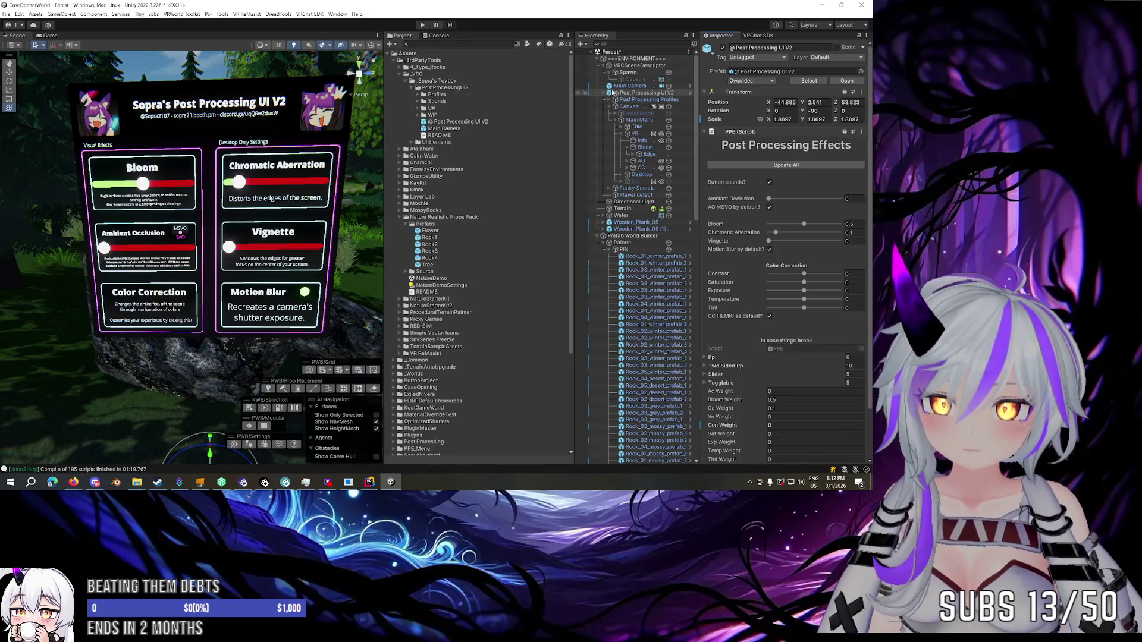
Collapse the _VRC and Nature Realistic Props Pack folders, then unpack Main Camera from its prefab.
left_click(397, 76)
left_click(405, 74)
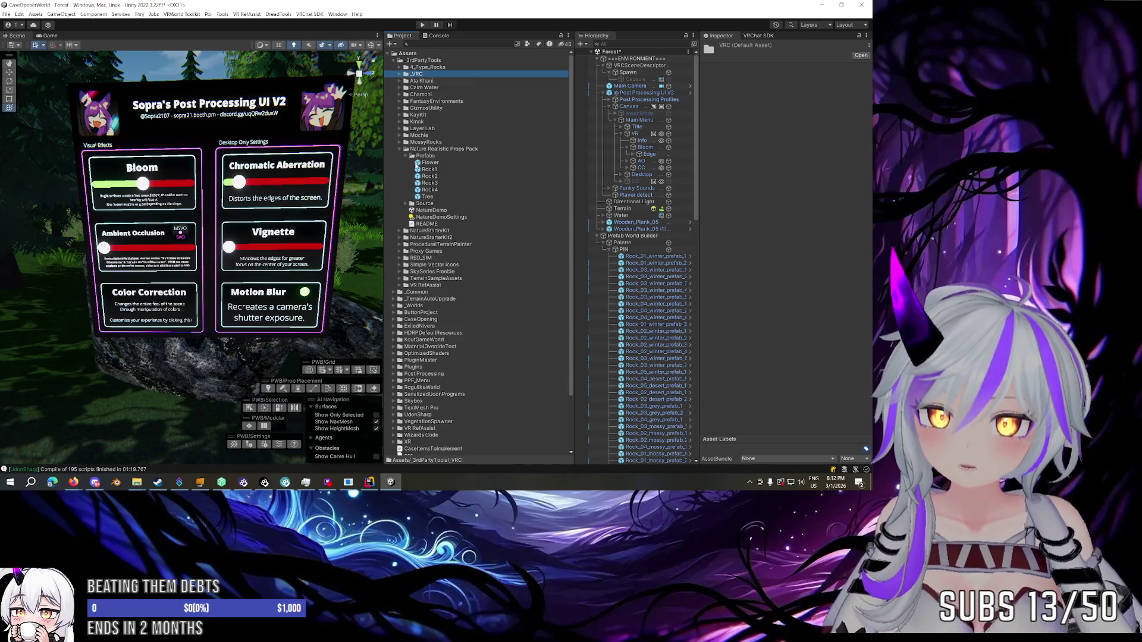
left_click(400, 149)
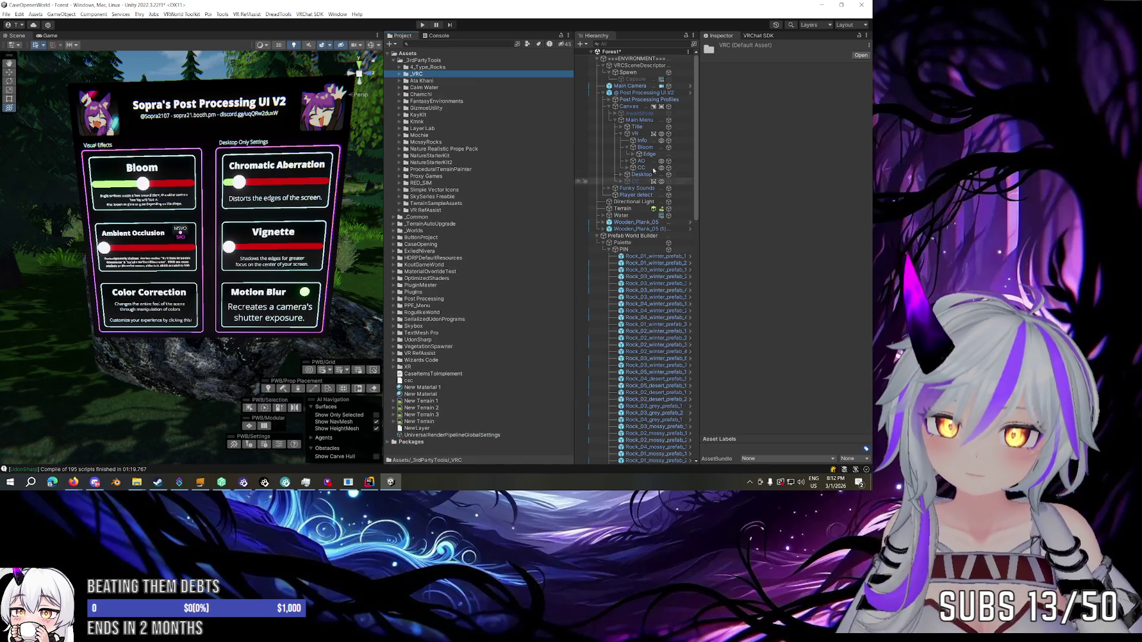
left_click(632, 86)
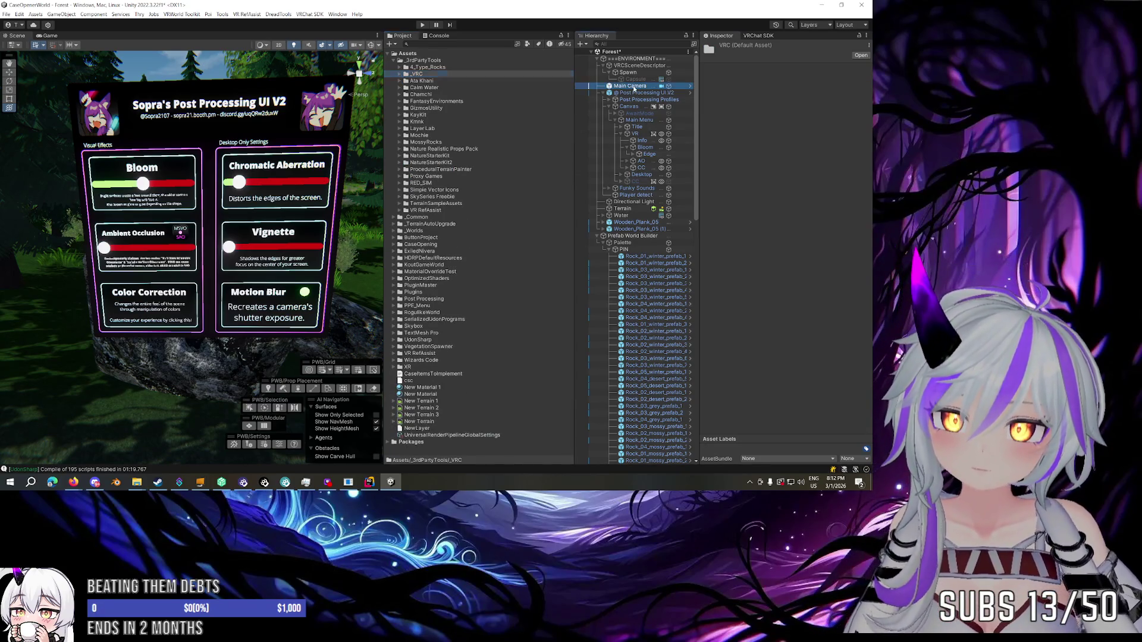
right_click(630, 86)
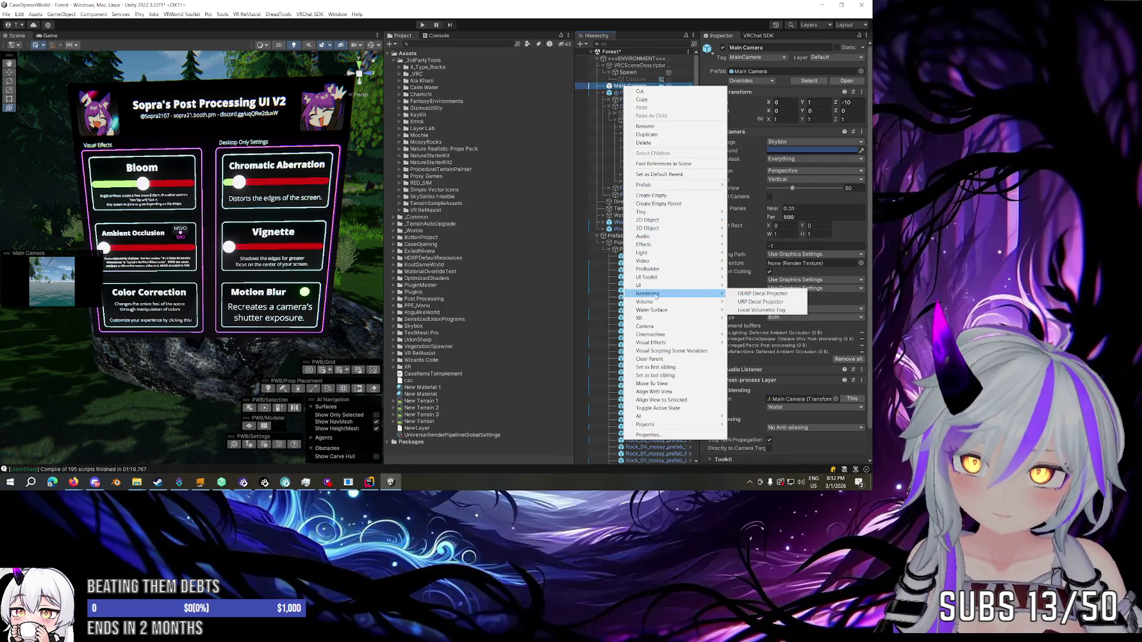
mouse_move(662, 189)
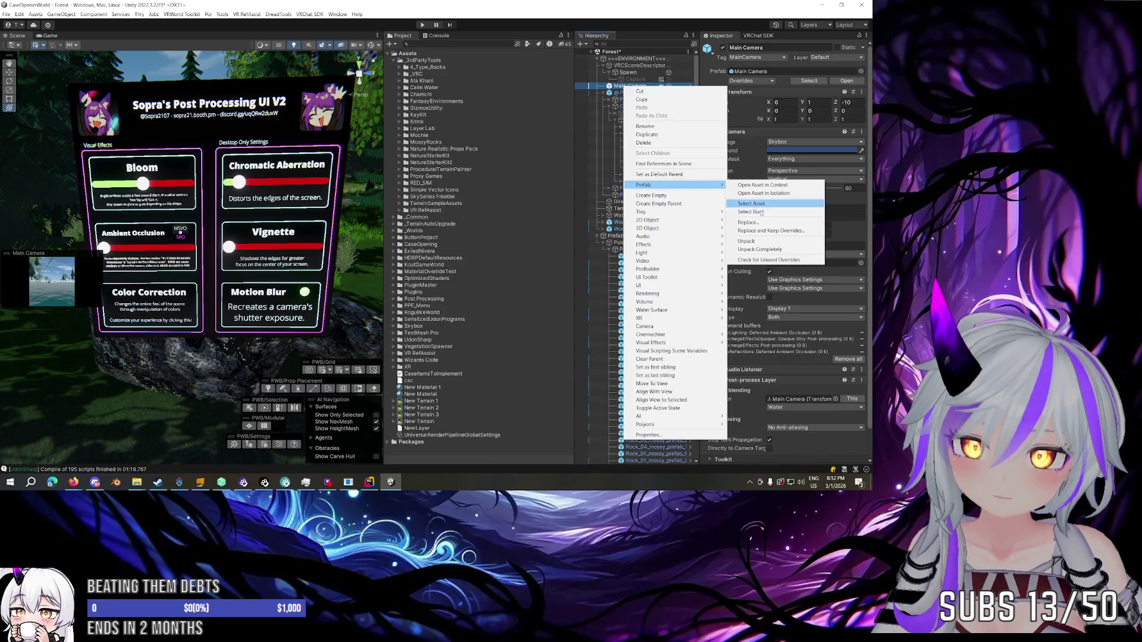
left_click(767, 247)
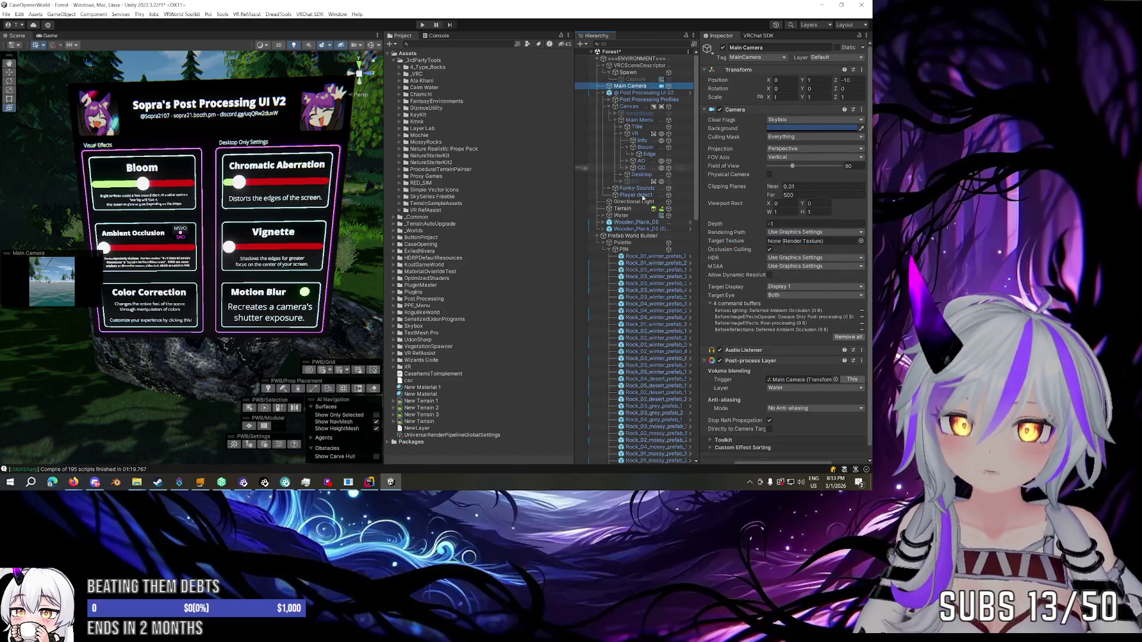
Expand the Post-process Layer sections on Main Camera and reveal the _VRC > PPE_Menu folder contents.
left_click(717, 435)
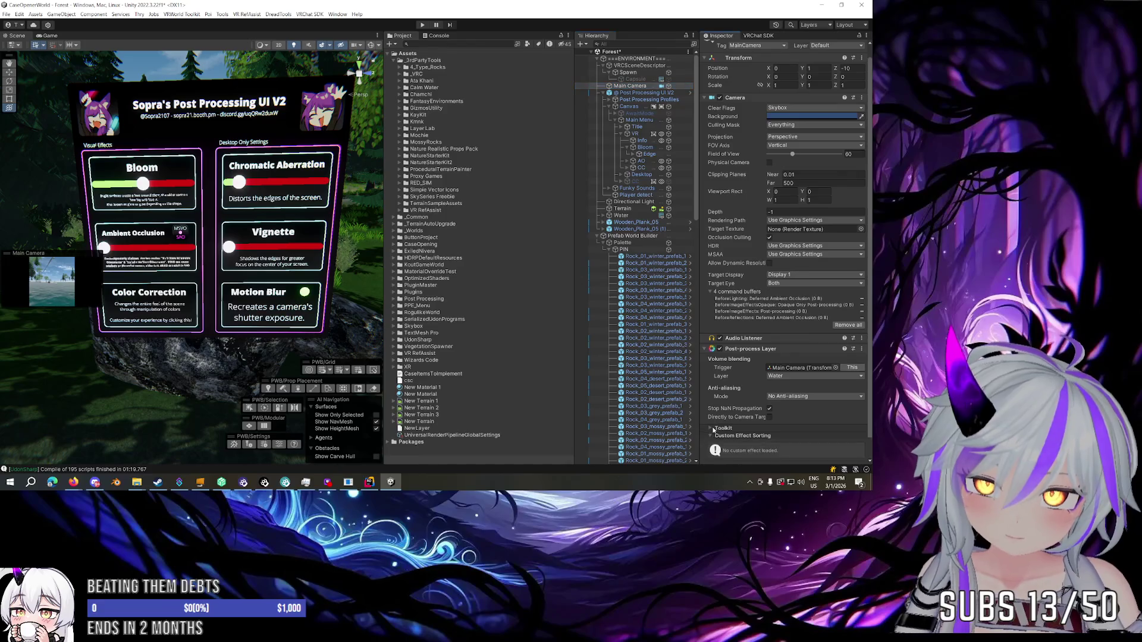
left_click(717, 428)
scroll(733, 414, "down", 2)
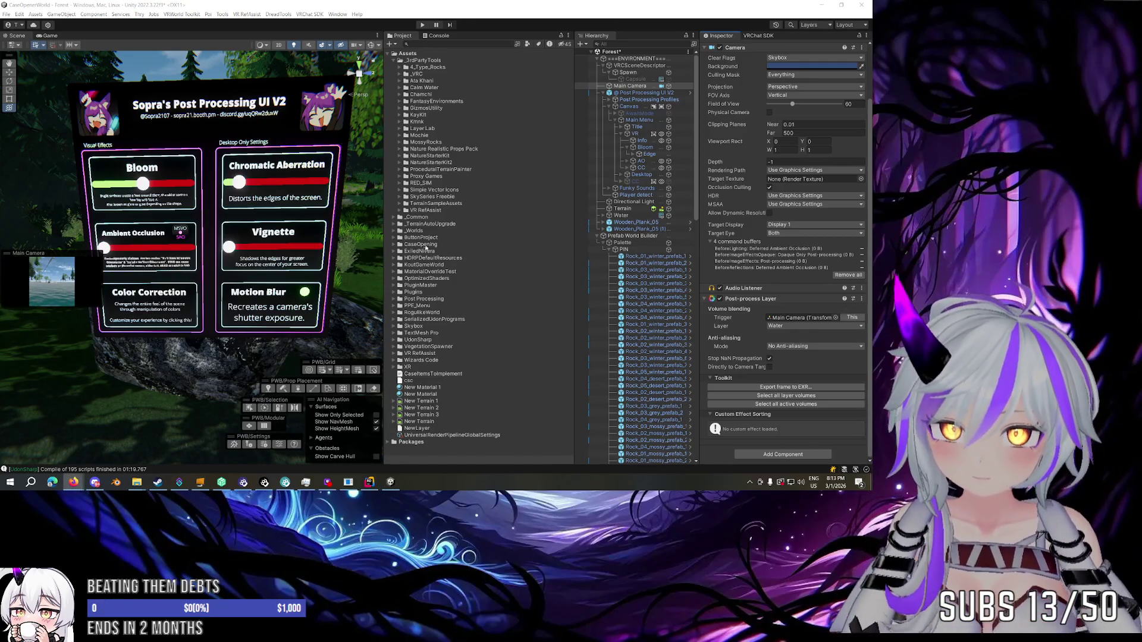
left_click(412, 306)
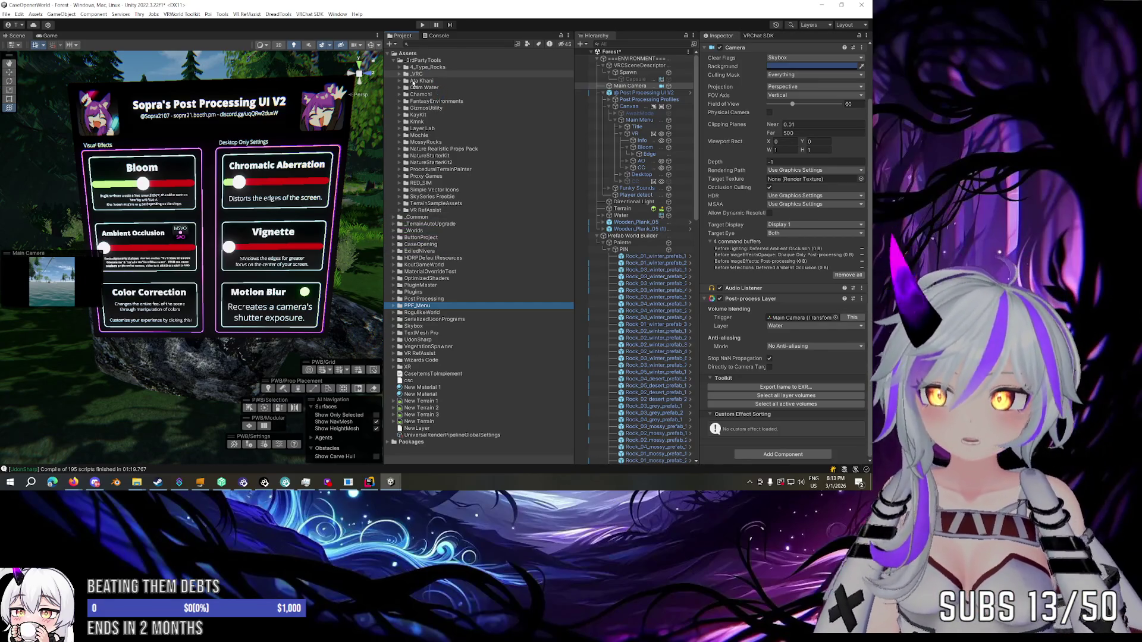
left_click(400, 74)
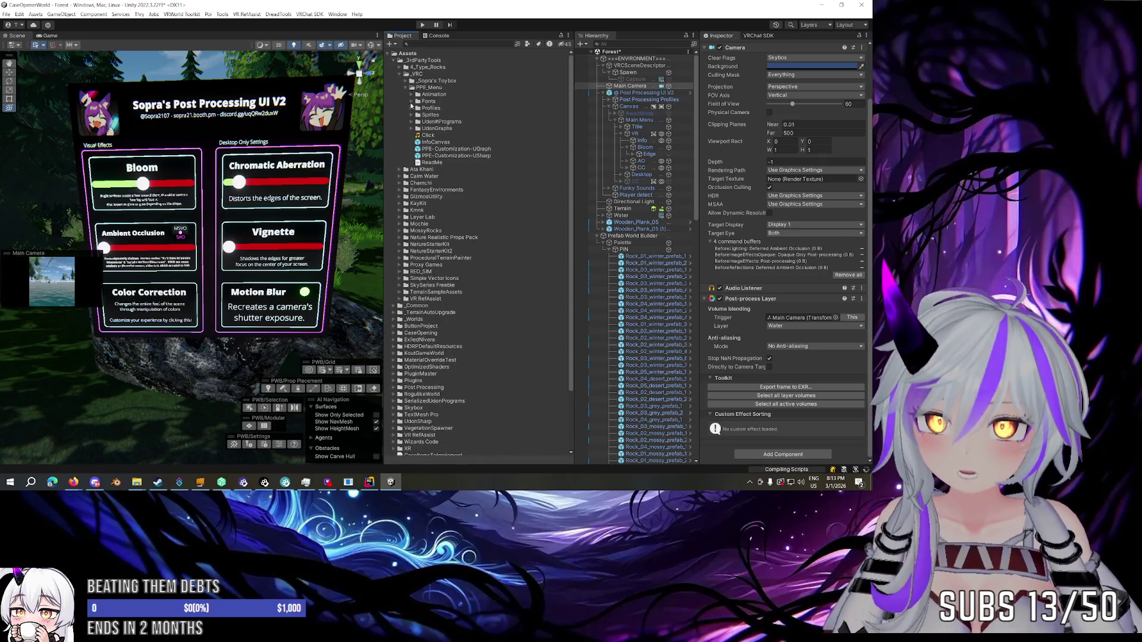
Show the InfoCanvas prefab's details in the Inspector, then switch over to the YouTube video.
left_click(438, 143)
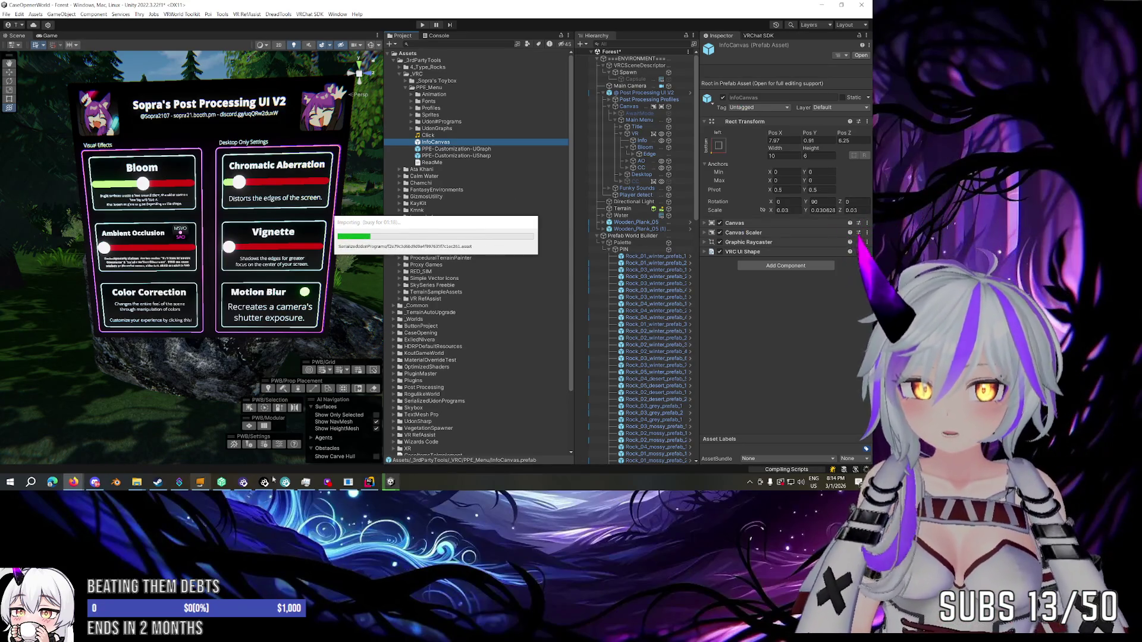
left_click(74, 484)
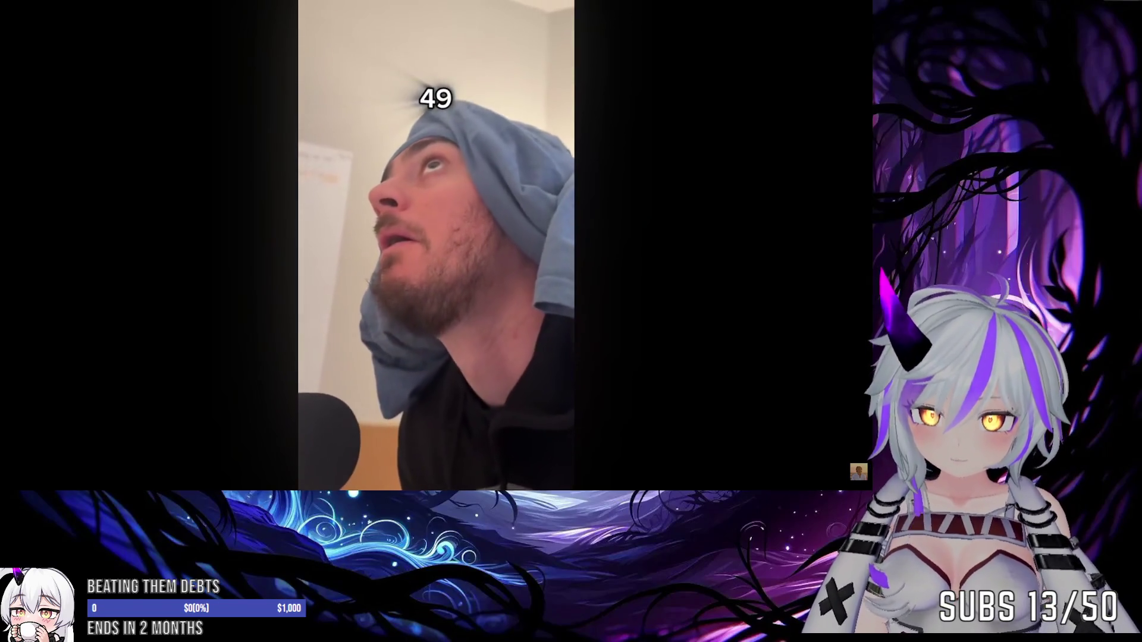
Pause the YouTube shorts video after briefly resuming it, then Alt+Tab back to Unity.
mouse_move(556, 202)
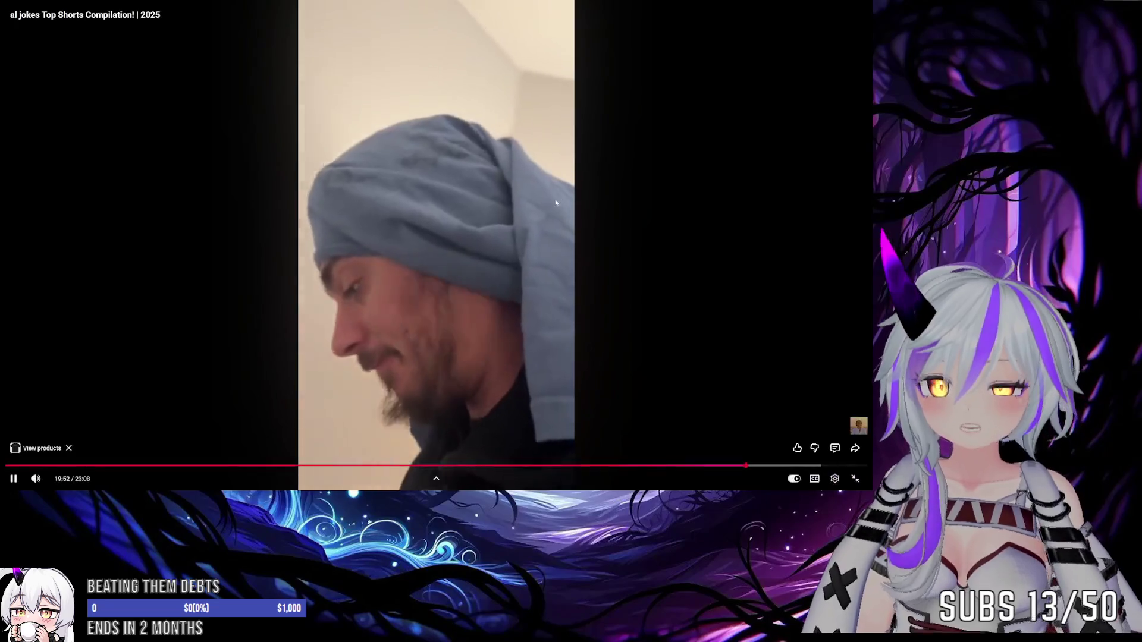
left_click(560, 209)
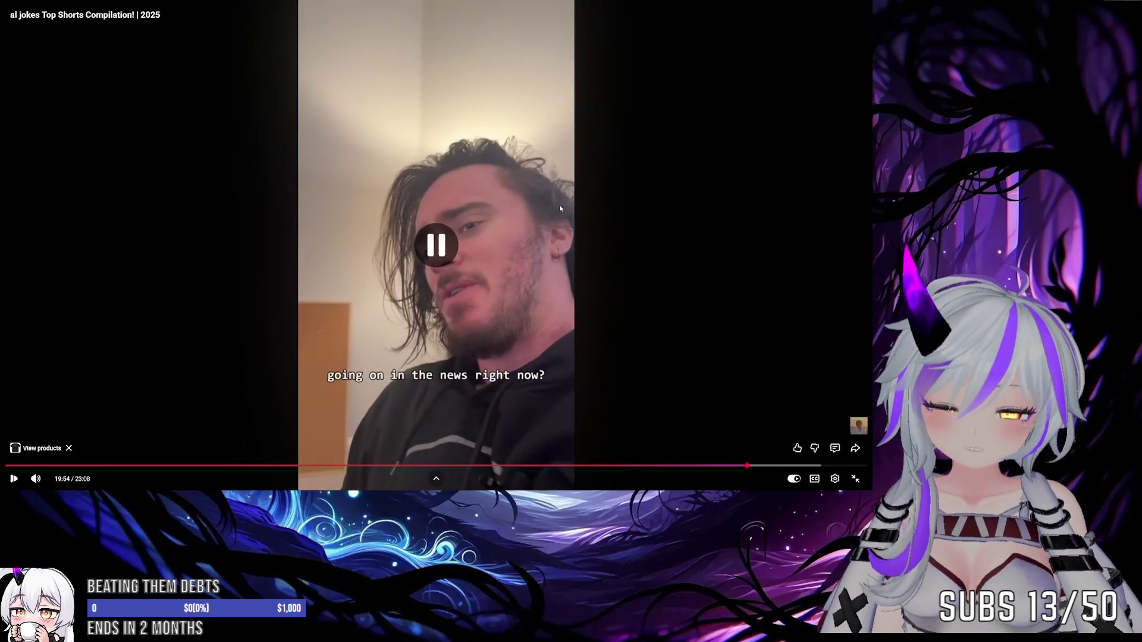
left_click(561, 207)
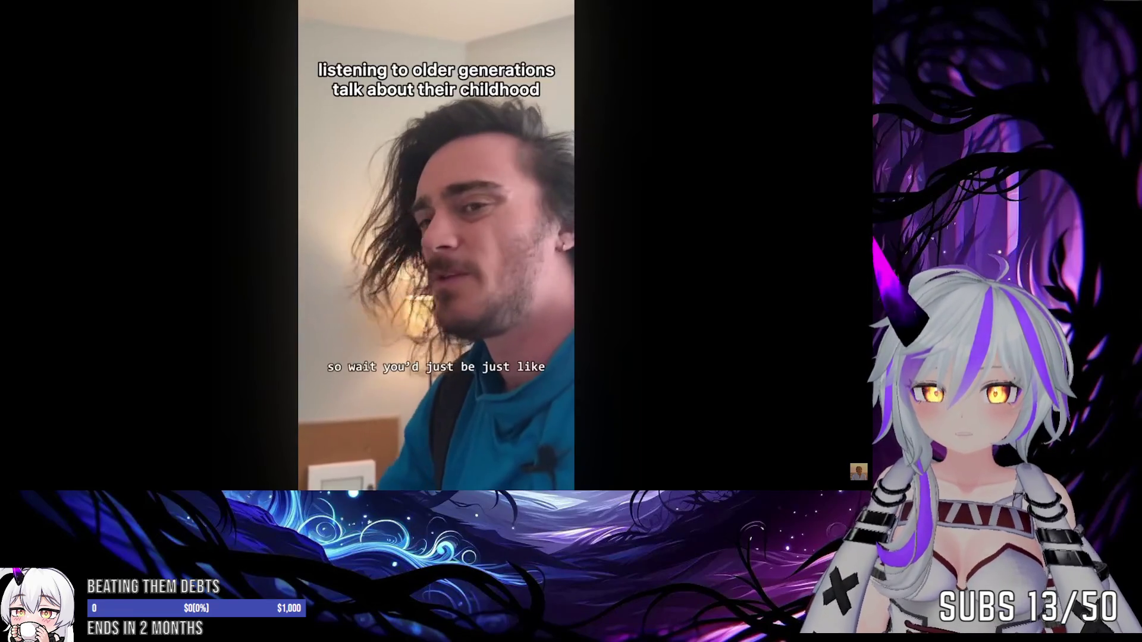
left_click(612, 232)
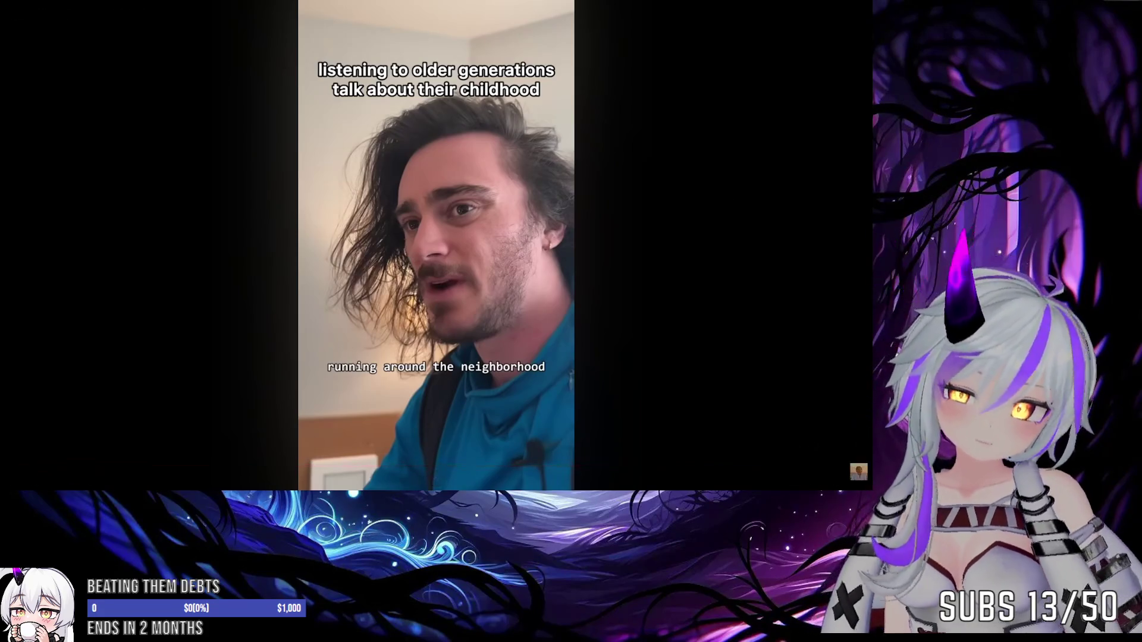
key("alt+Tab")
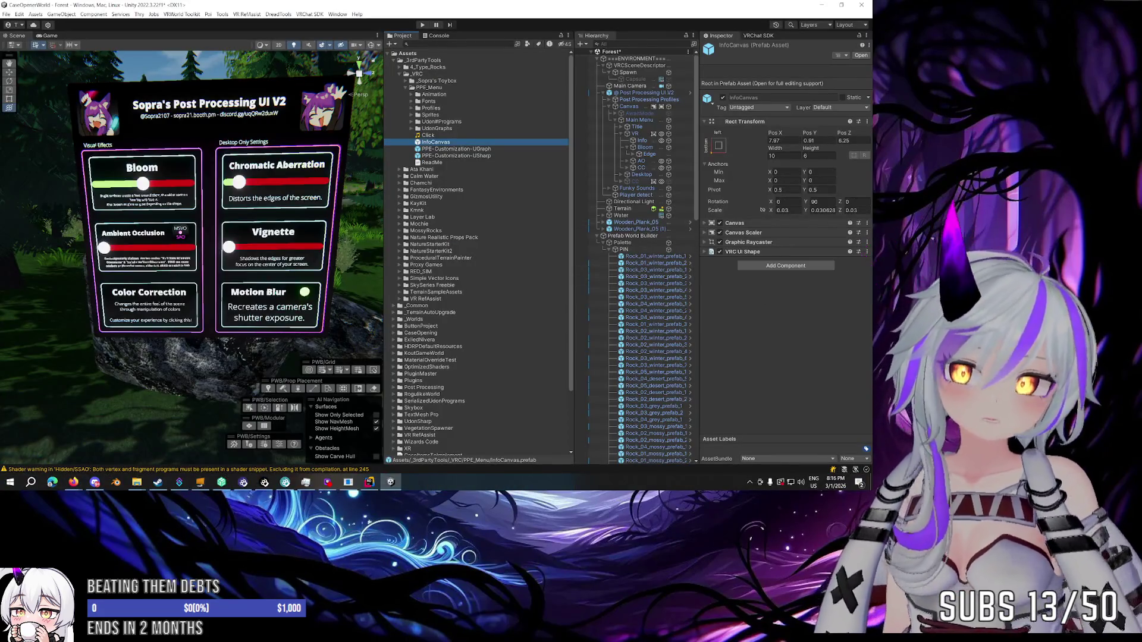
Drag the PPE-Customization-USharp prefab from the PPE_Menu folder into the Hierarchy.
key("alt+Tab")
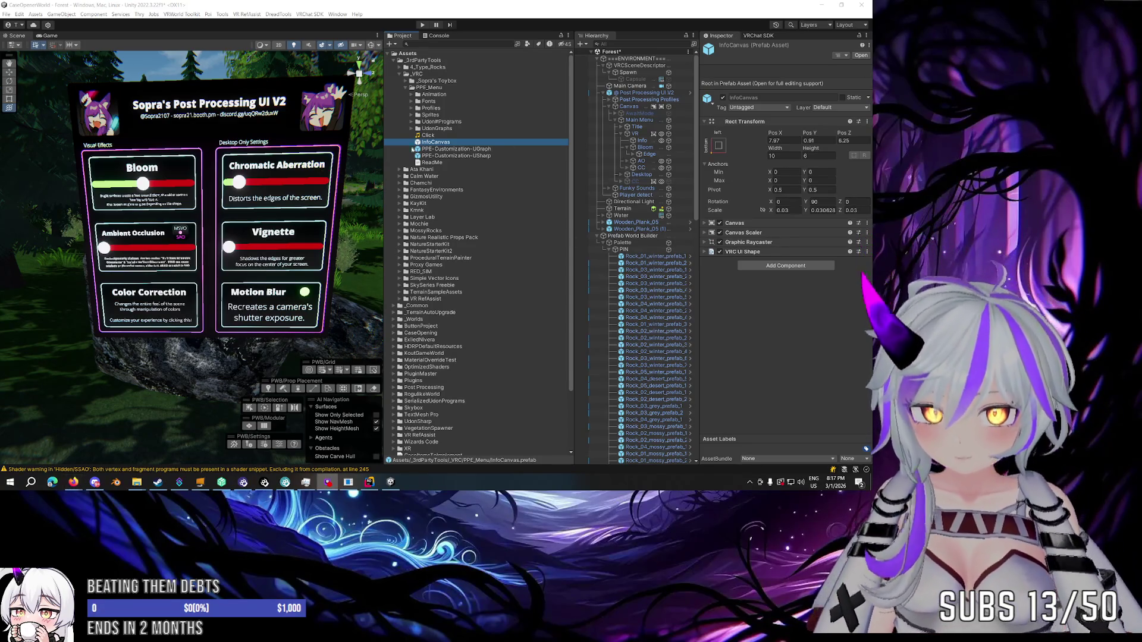
left_click(602, 94)
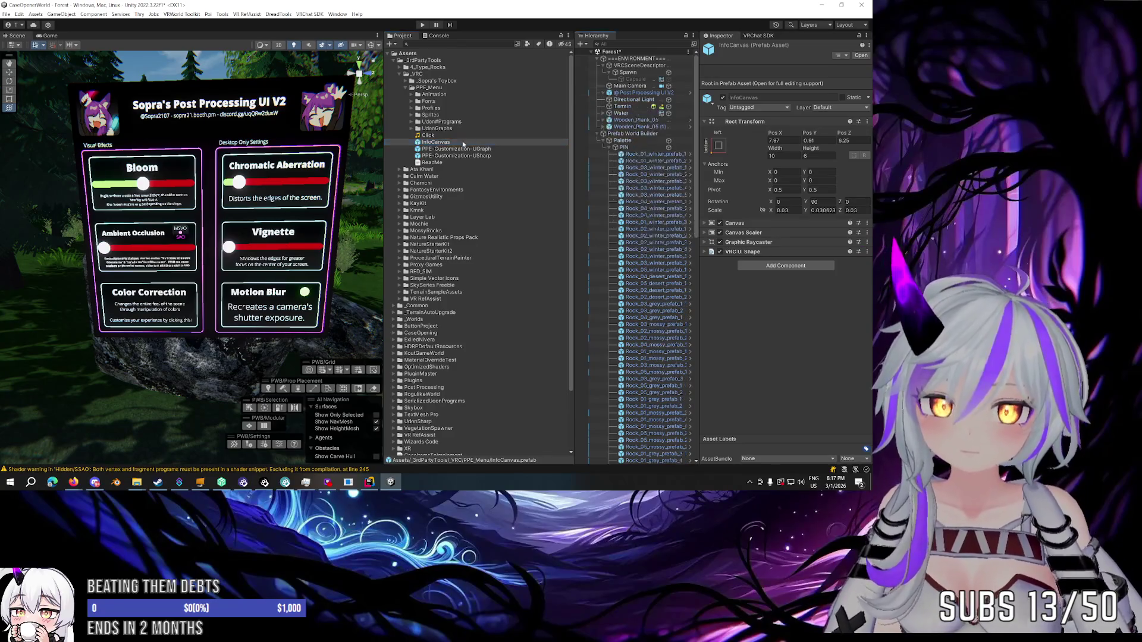
left_click(470, 155)
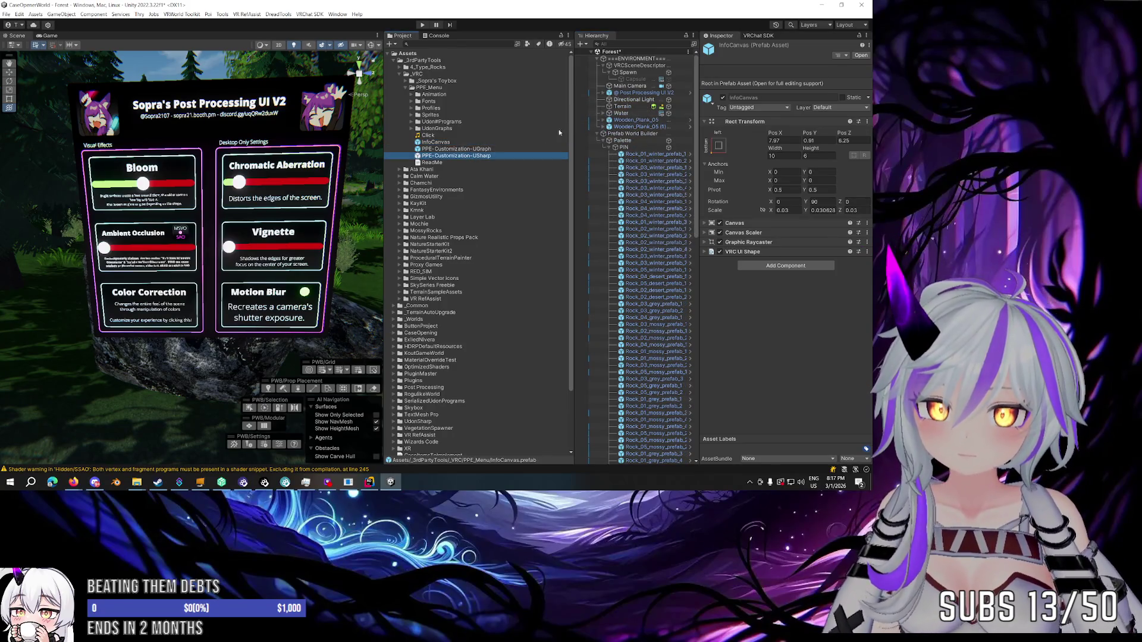
left_click(609, 99)
left_click_drag(612, 99, 613, 99)
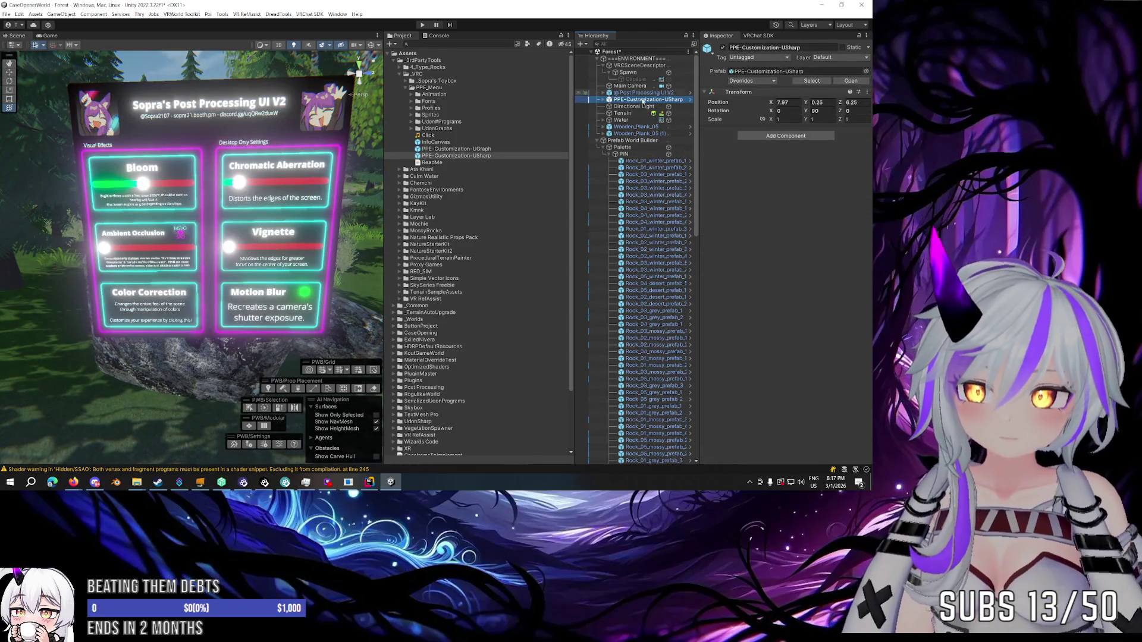
Remove the Post-process Layer component from Main Camera and delete Post Processing UI V2.
left_click(647, 93)
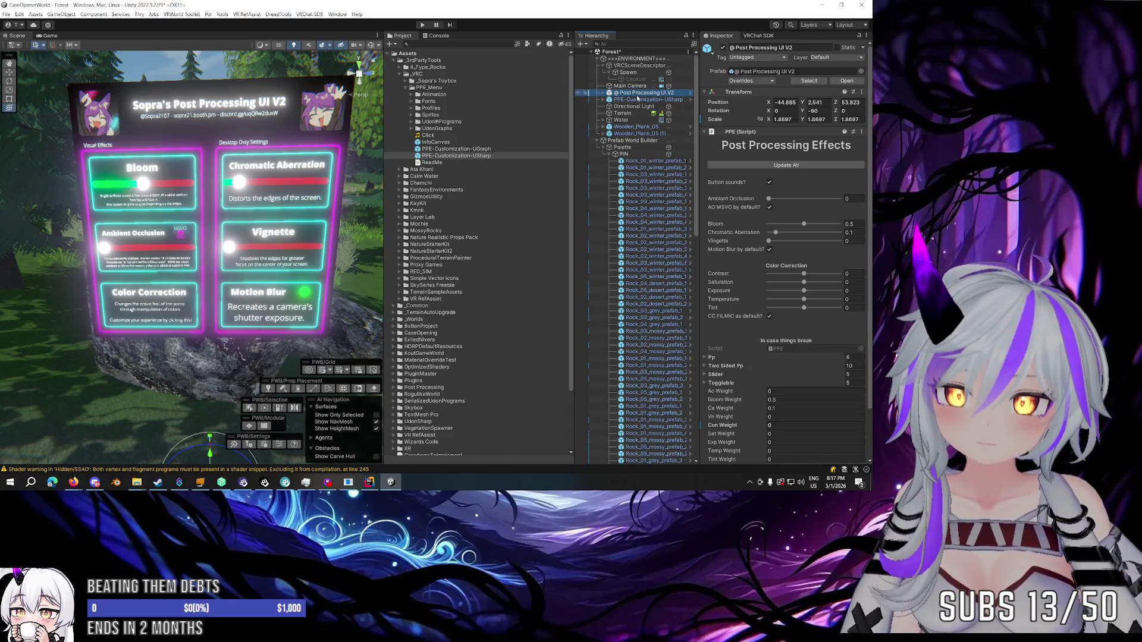
left_click(632, 87)
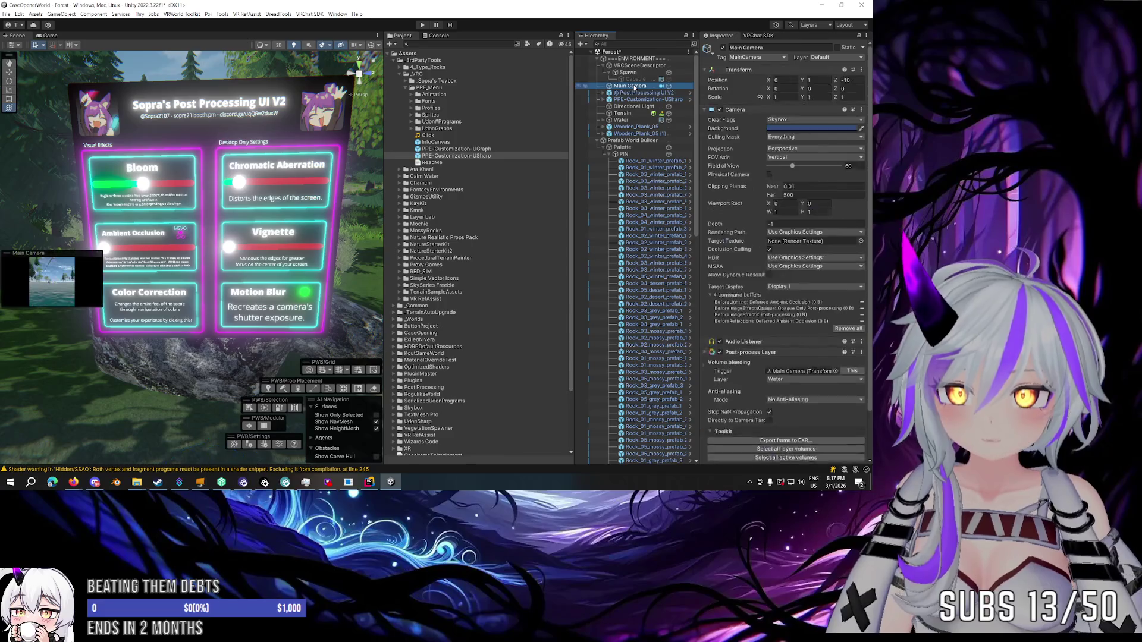
left_click(862, 299)
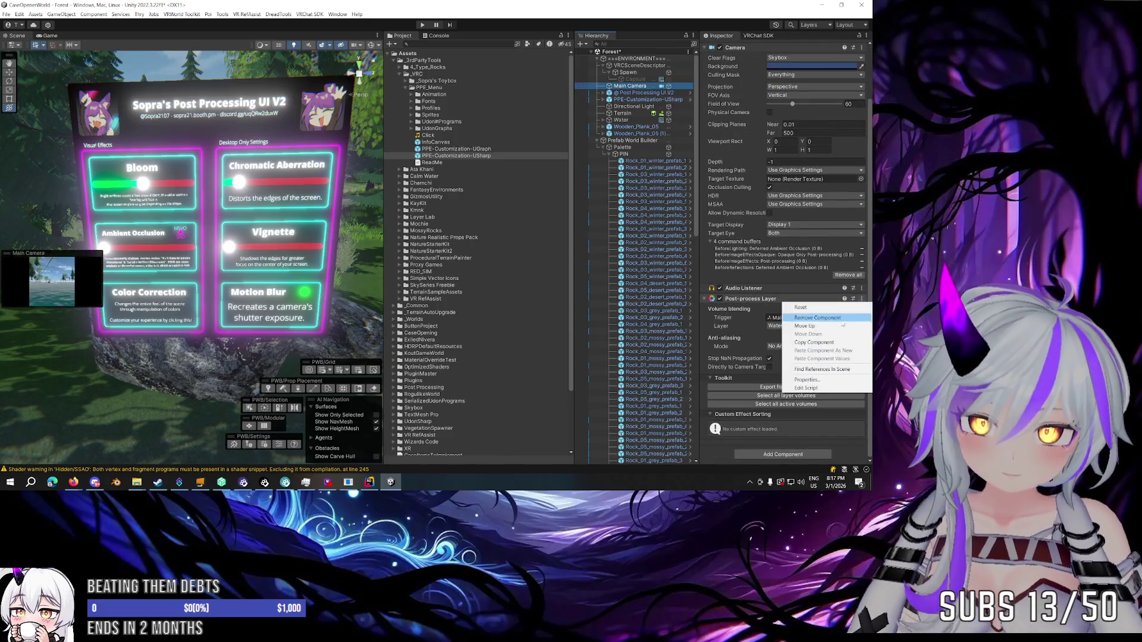
left_click(800, 320)
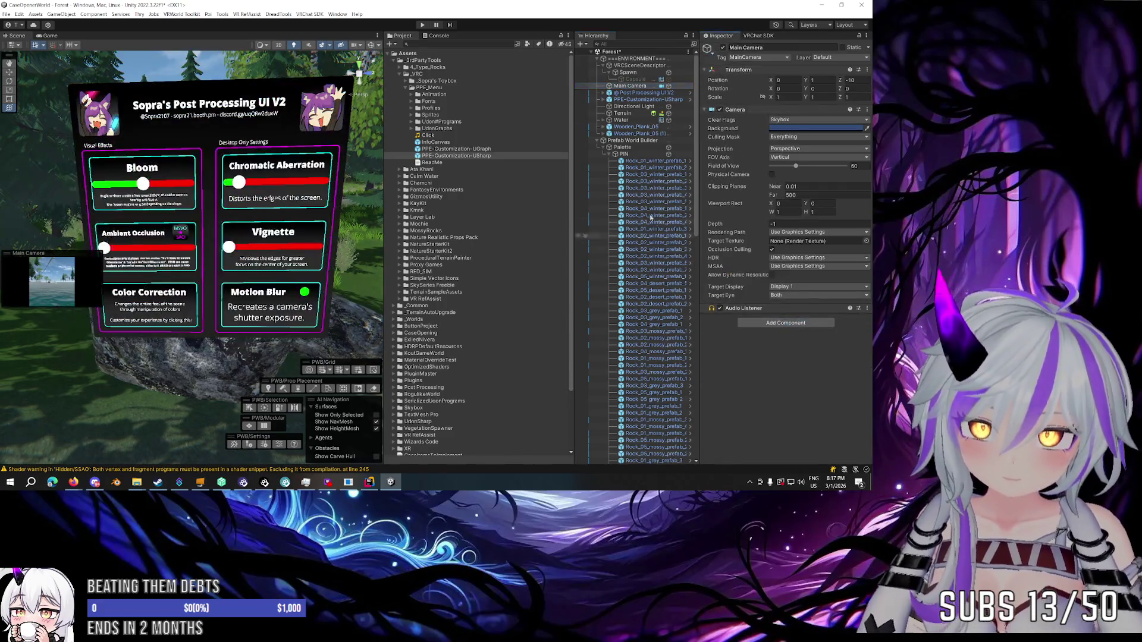
left_click(635, 93)
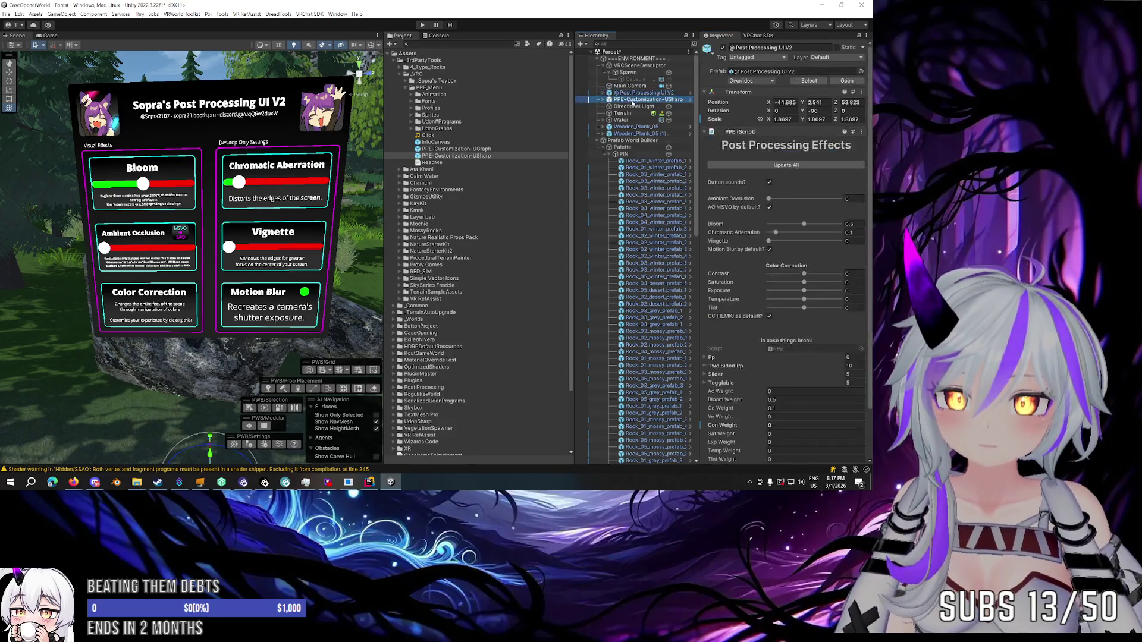
key("Delete")
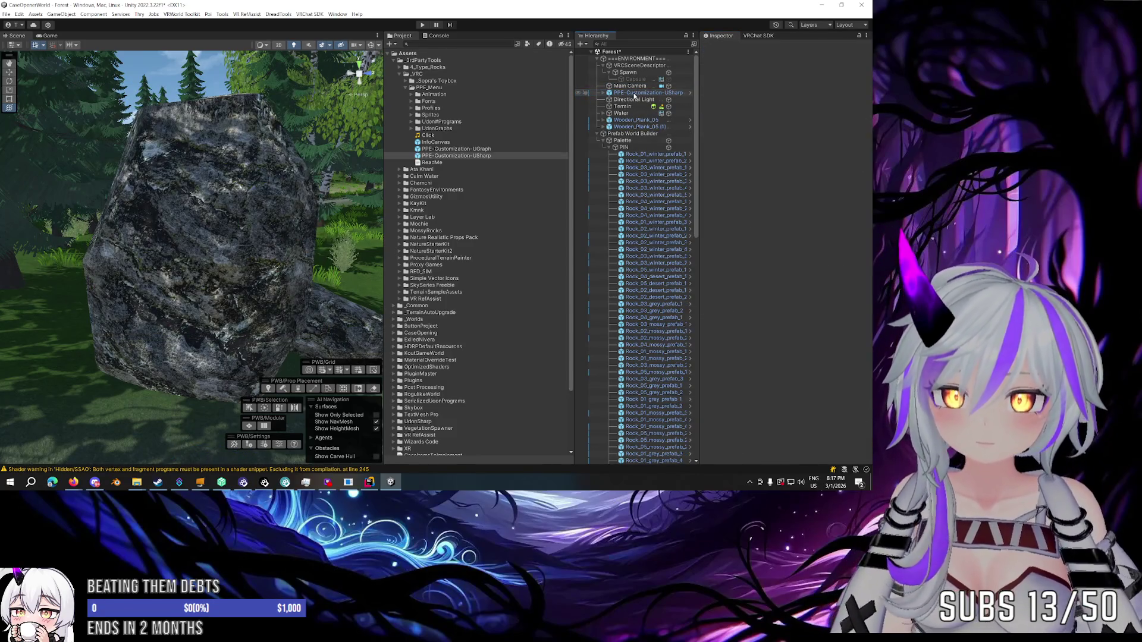
Restore Post Processing UI V2 and paste its world transform onto PPE-Customization-USharp.
key("ctrl+z")
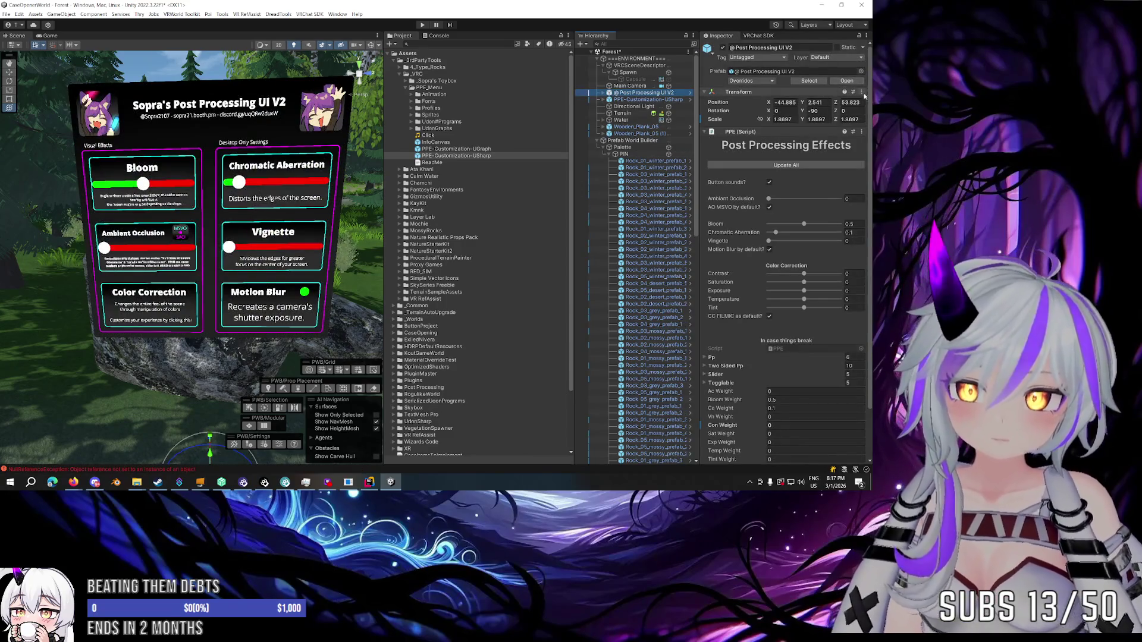
left_click(862, 93)
mouse_move(826, 159)
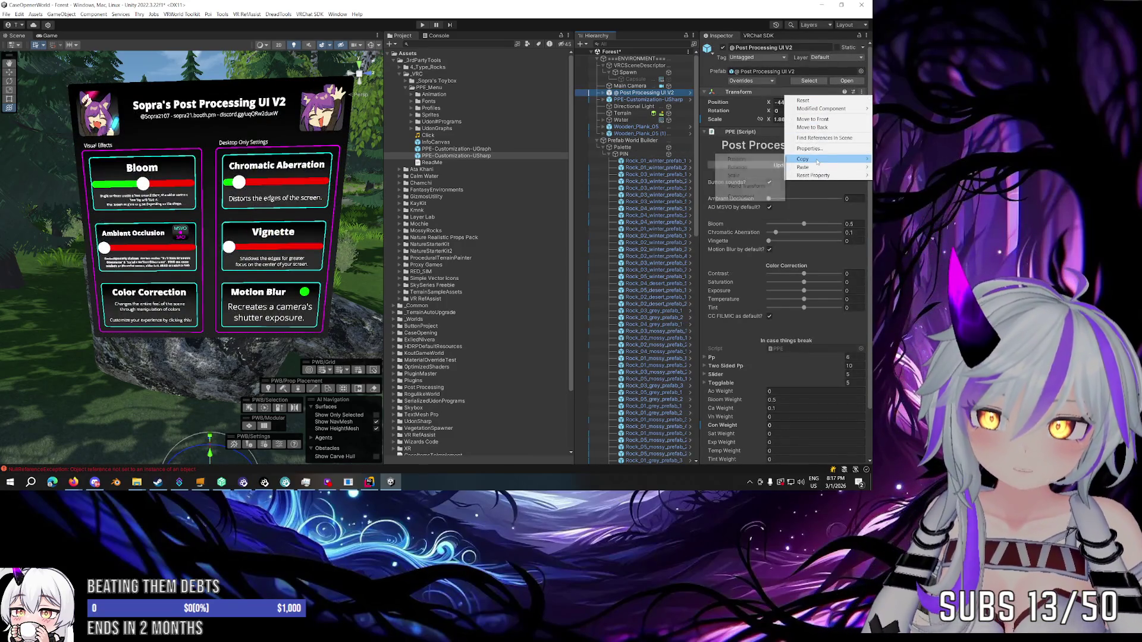
left_click(746, 186)
left_click(648, 100)
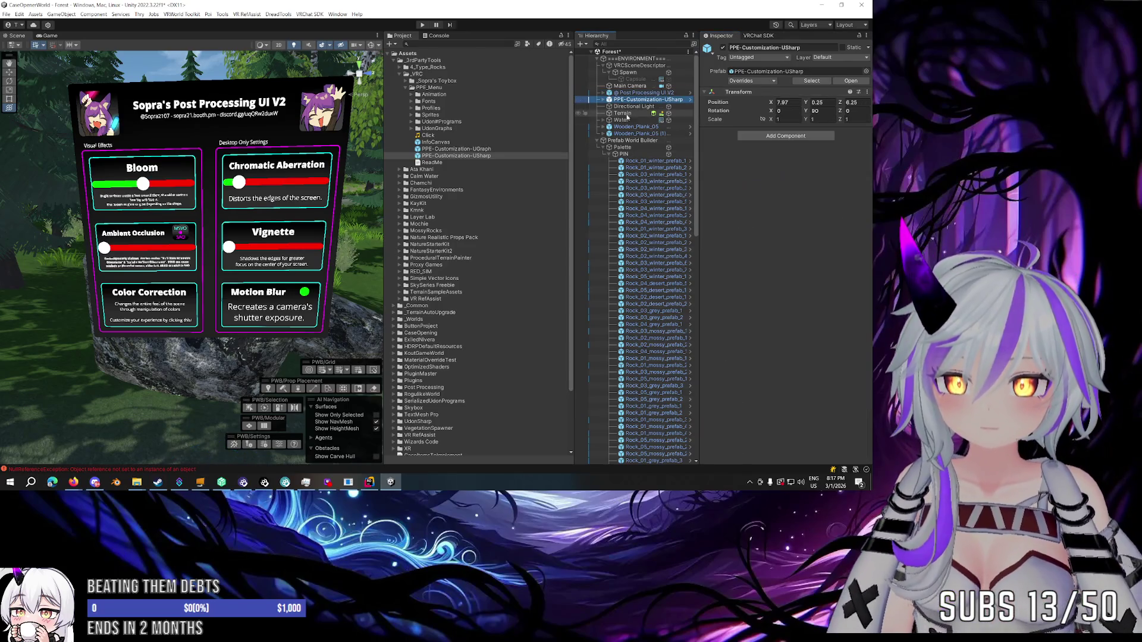
left_click(866, 92)
mouse_move(827, 166)
left_click(741, 186)
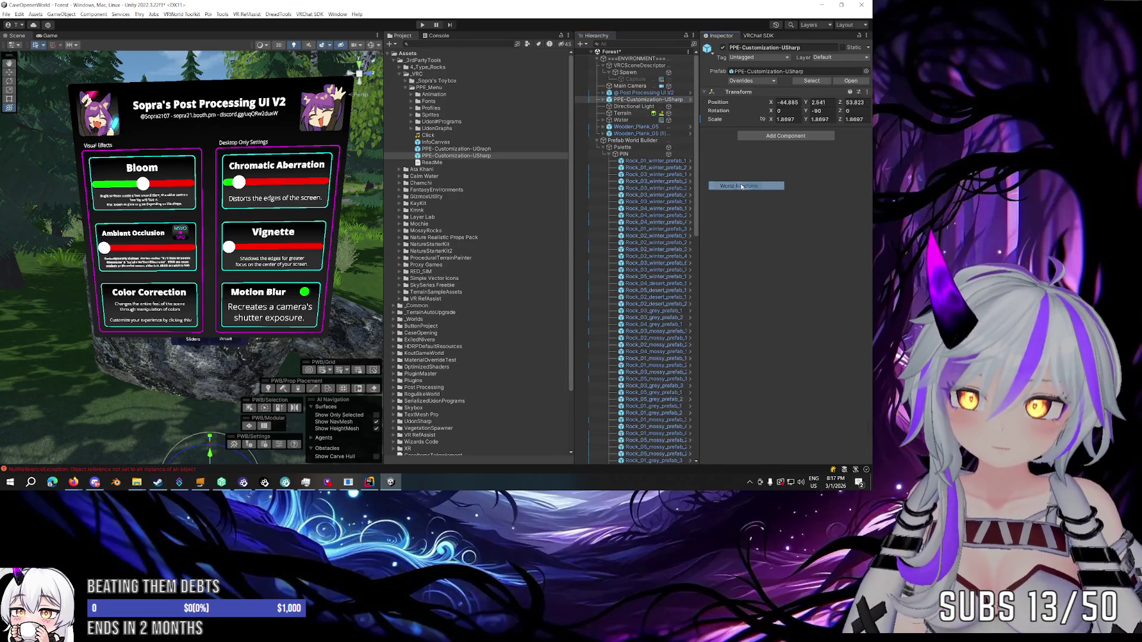
Delete Post Processing UI V2 and move PPE-Customization-USharp out from under Main Camera.
left_click(634, 93)
key("Delete")
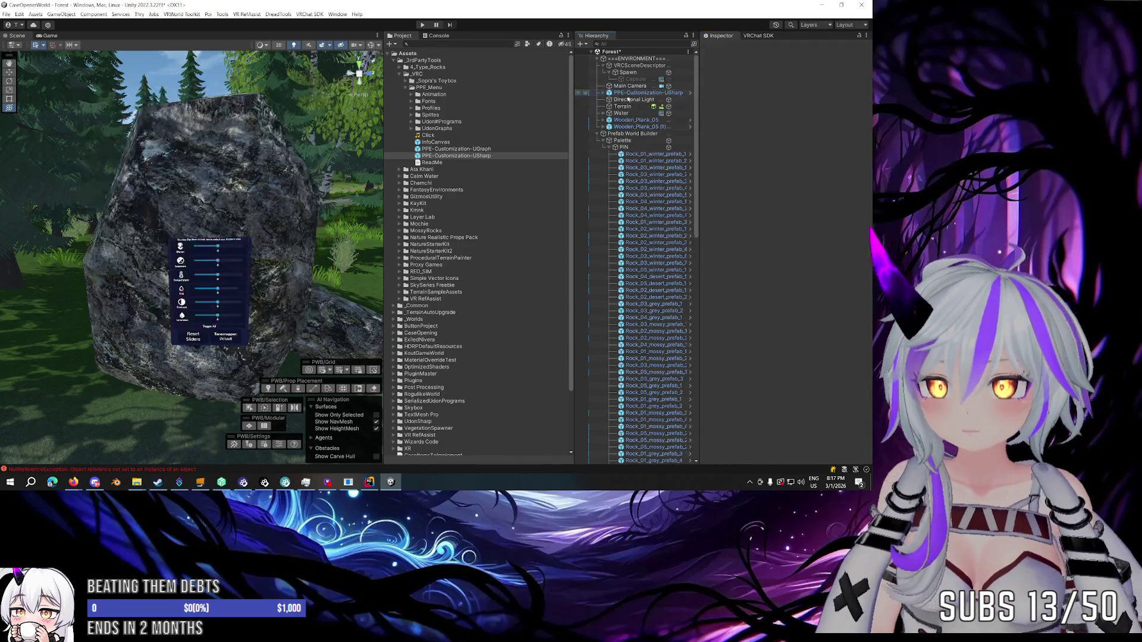
left_click_drag(259, 182, 214, 176)
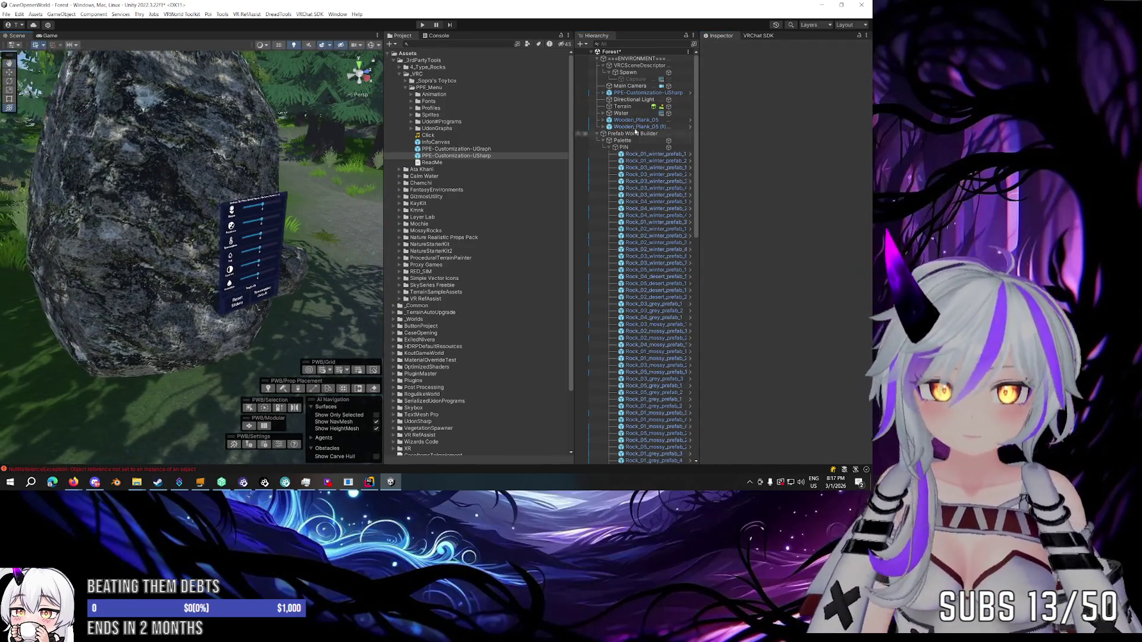
left_click(641, 93)
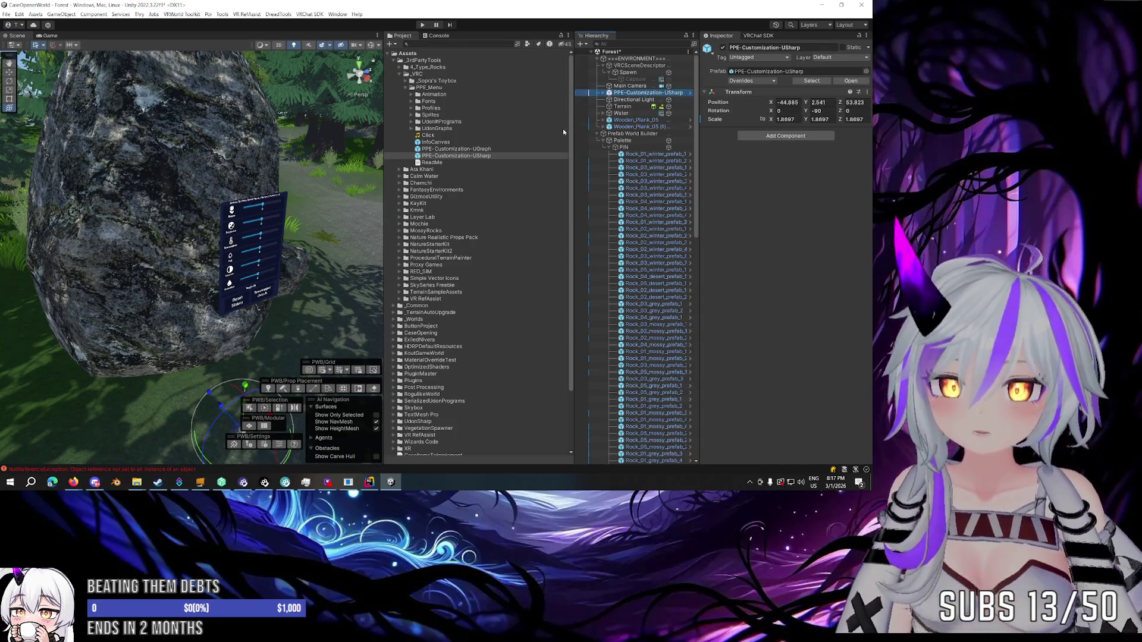
left_click(598, 135)
left_click_drag(609, 141, 605, 149)
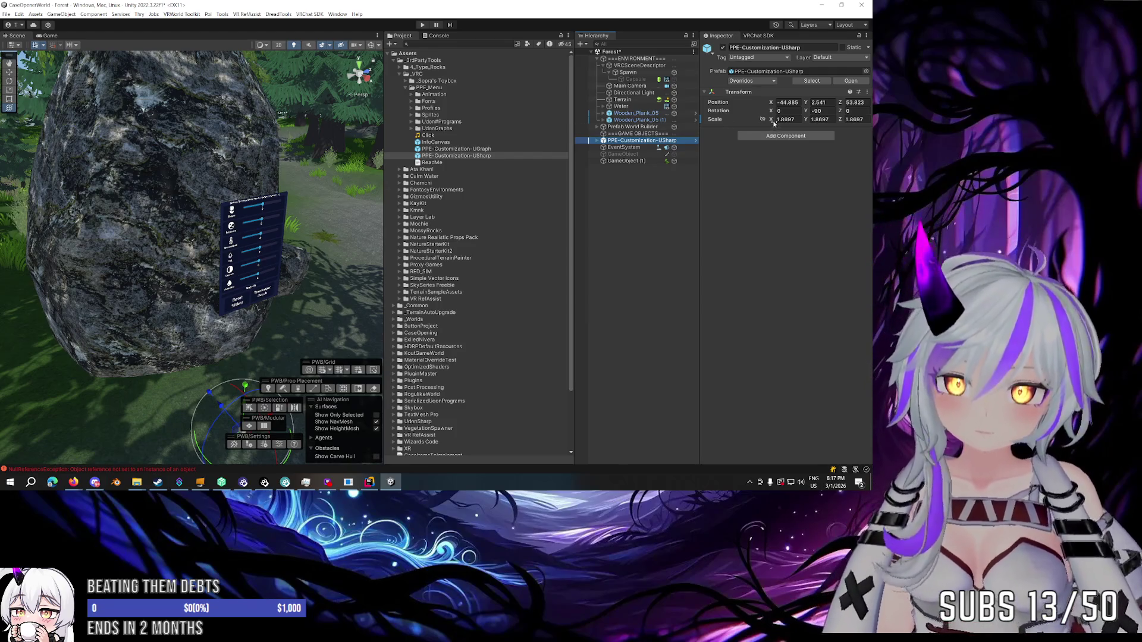
Reset PPE-Customization-USharp's scale to 1, then set it to 2.25.
left_click_drag(773, 120, 785, 125)
left_click_drag(324, 137, 222, 132)
key("f")
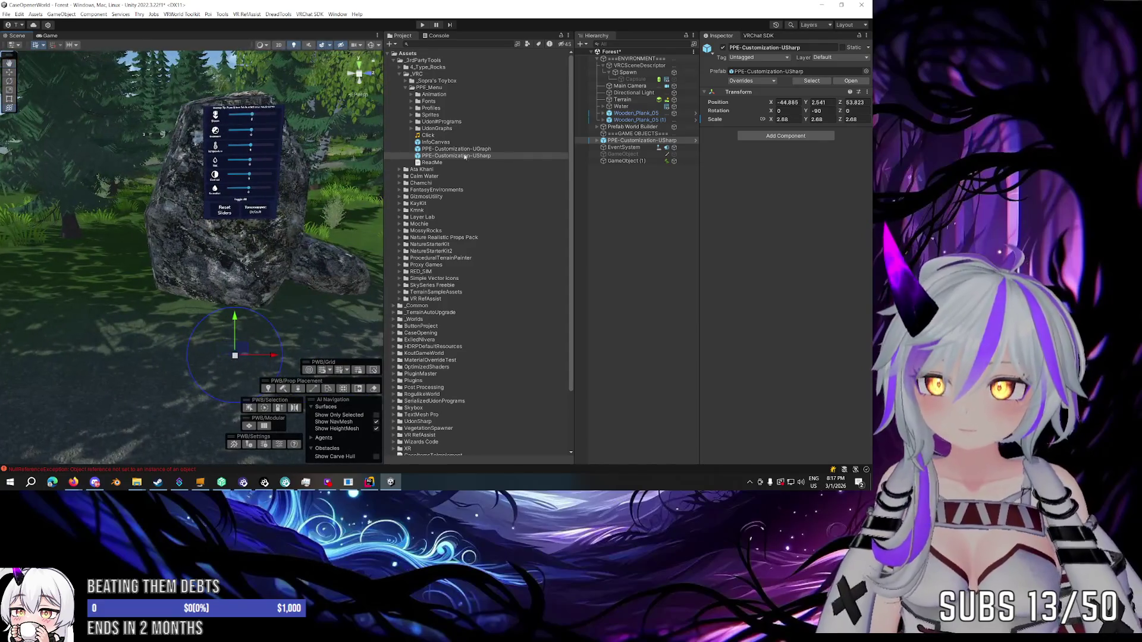
left_click(618, 155)
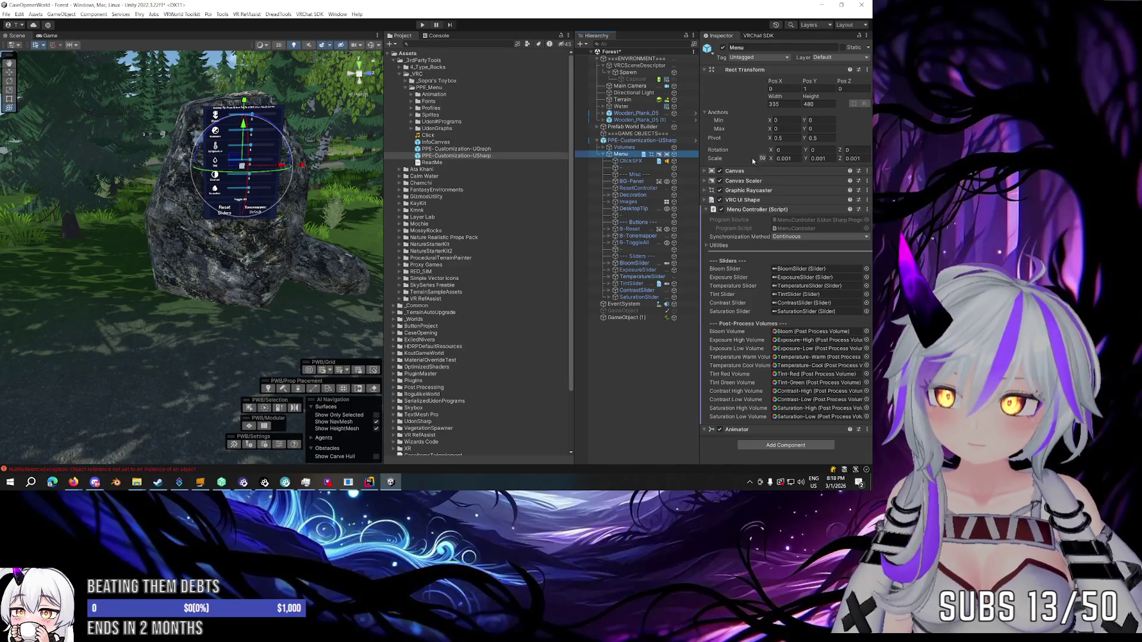
left_click(684, 141)
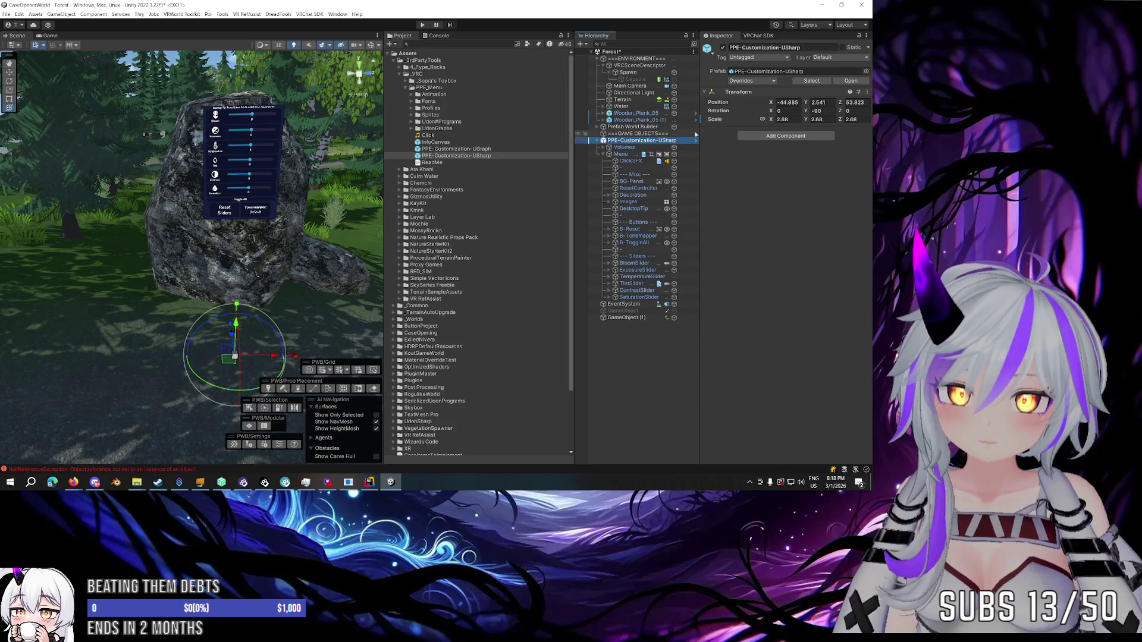
left_click(729, 121)
type("1")
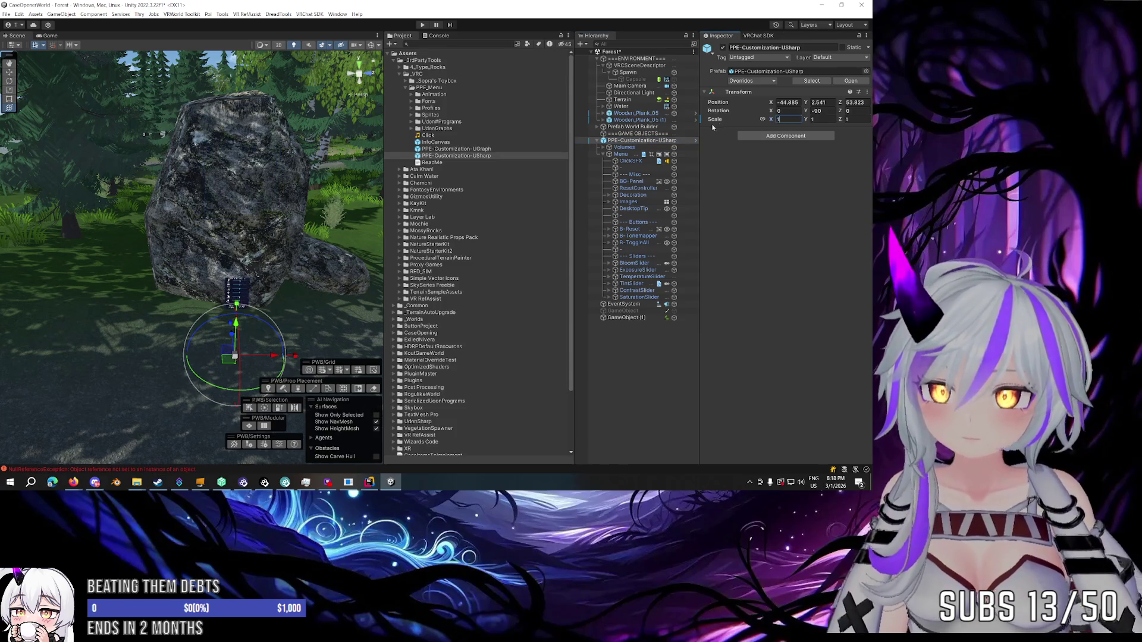
left_click(620, 154)
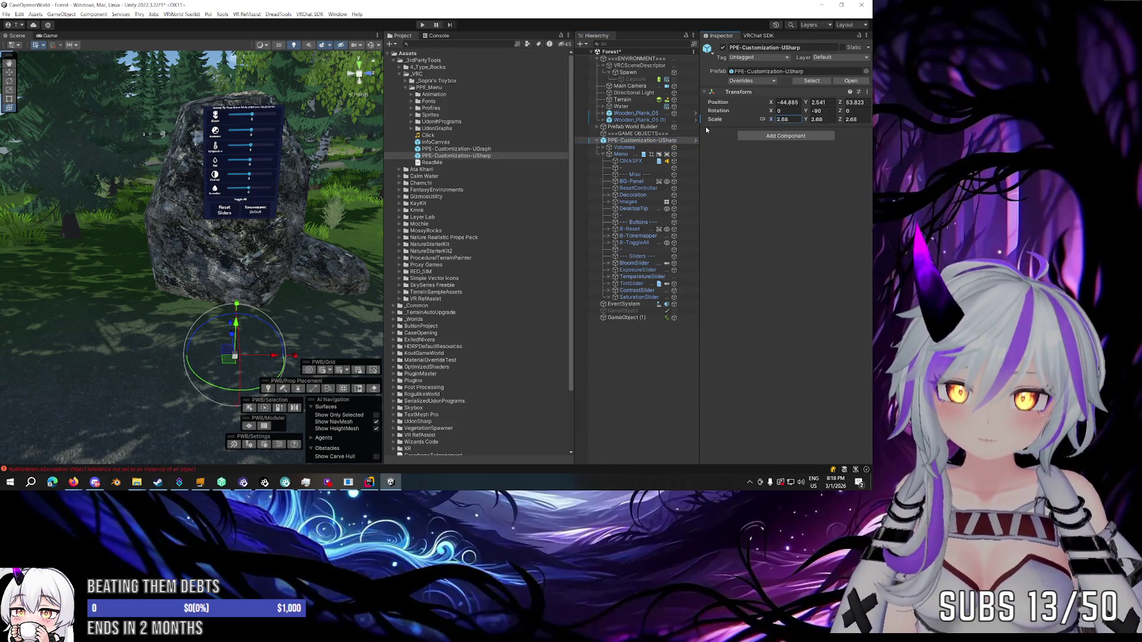
left_click(631, 141)
right_click(773, 123)
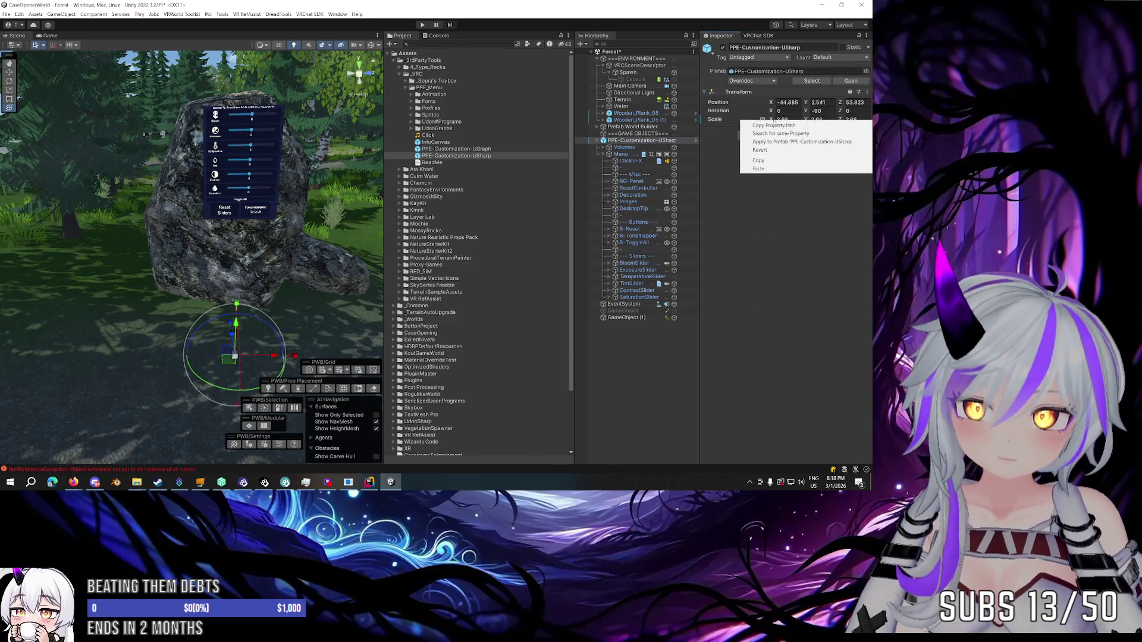
left_click(771, 151)
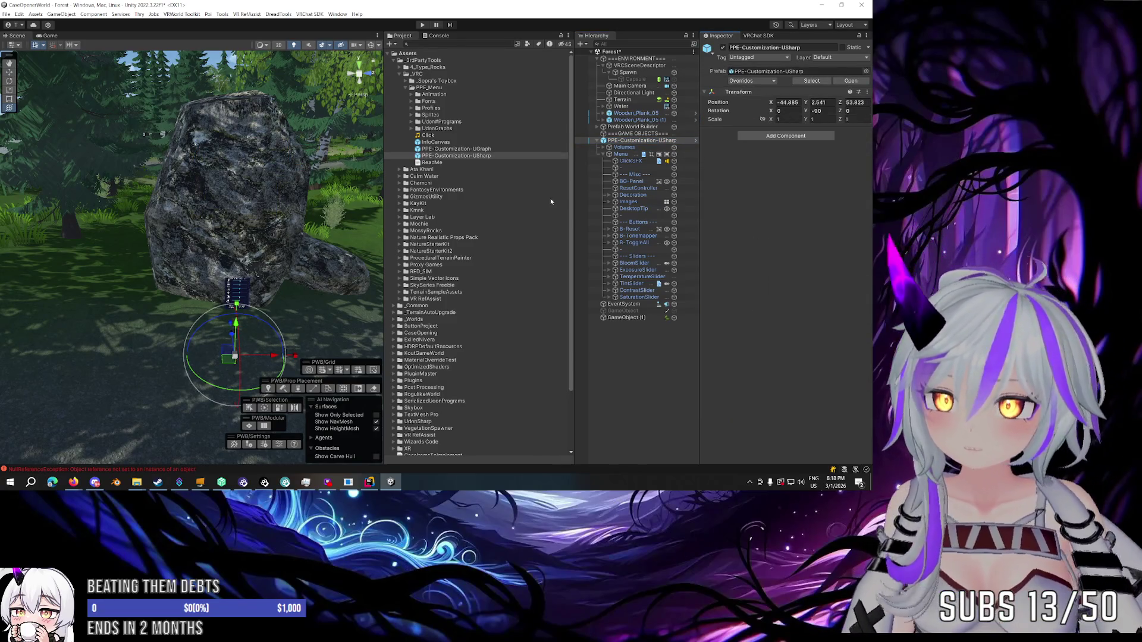
left_click_drag(771, 119, 789, 126)
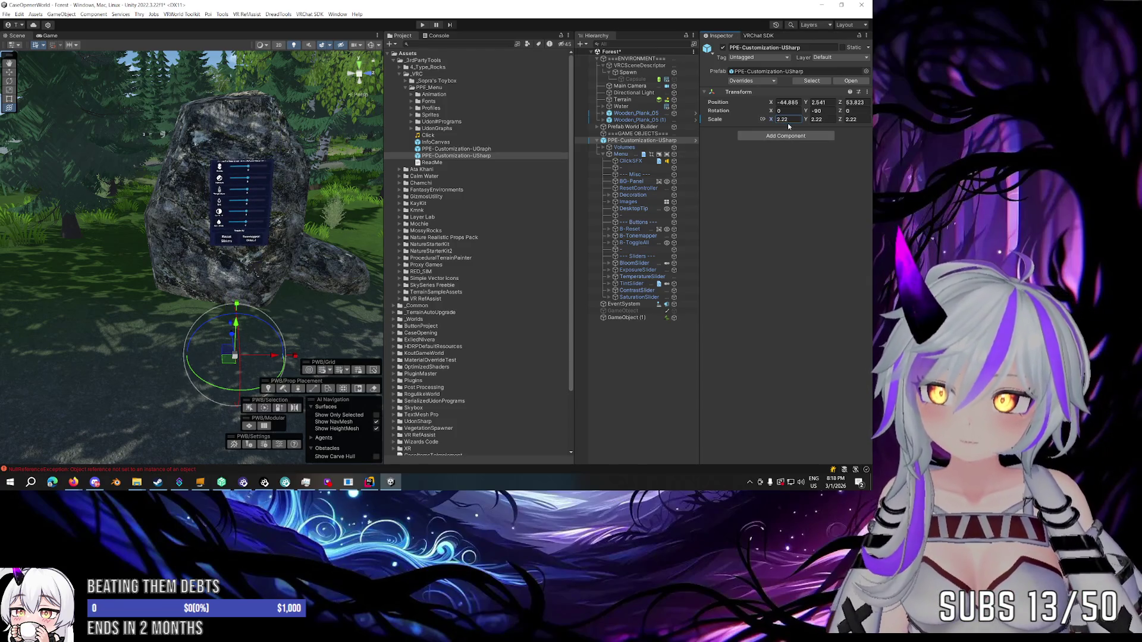
Set the Menu child object's X scale to 0.0015.
left_click(620, 154)
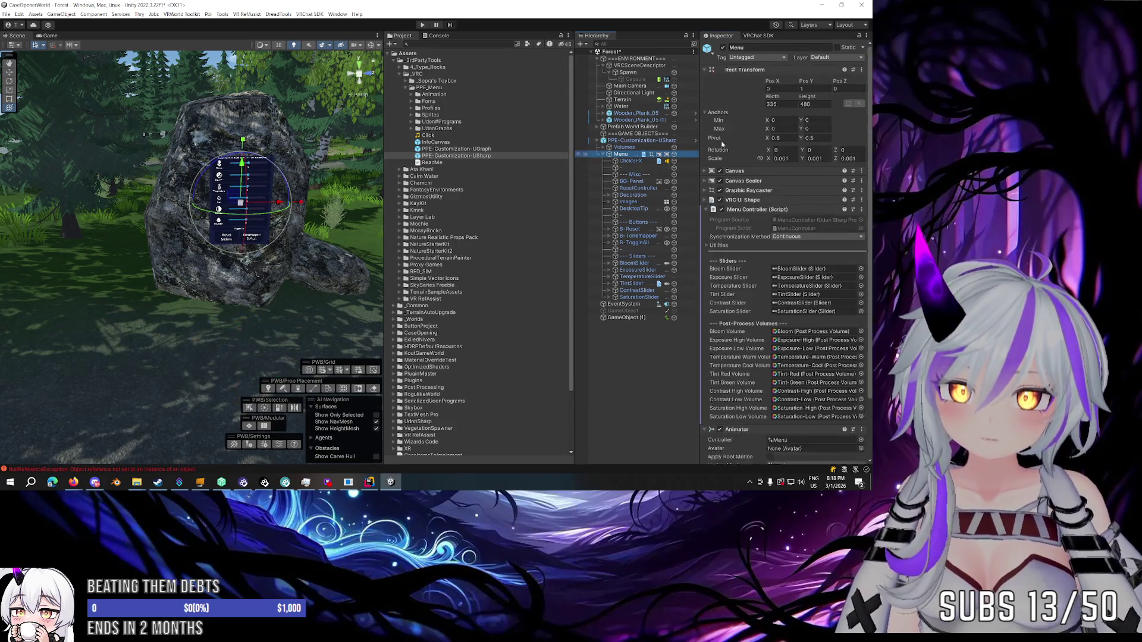
left_click(772, 160)
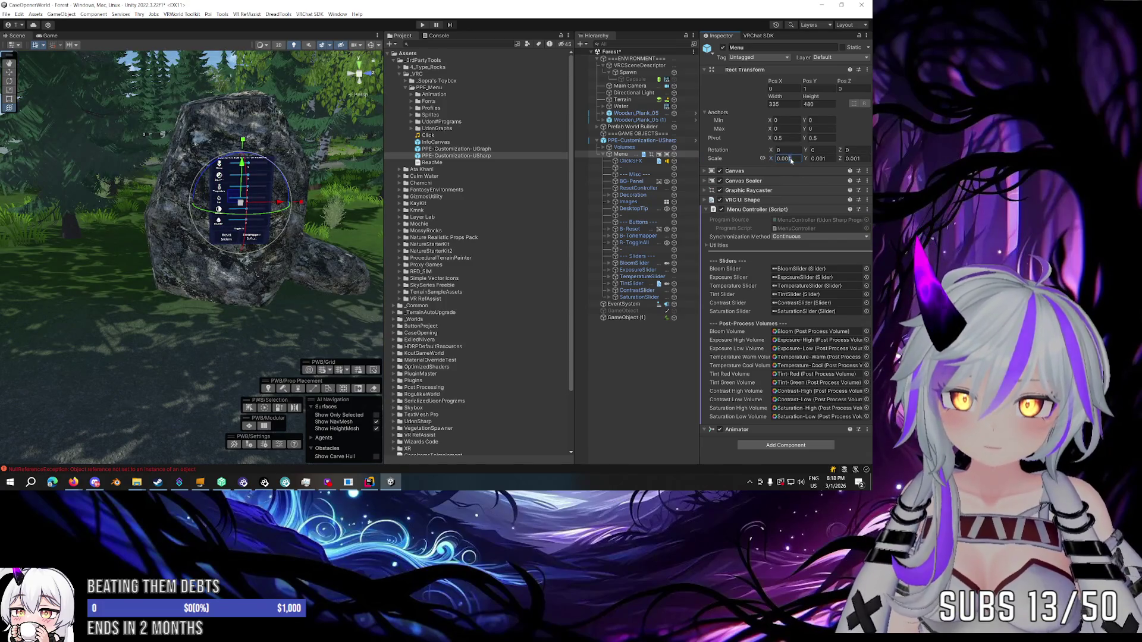
type("0.002")
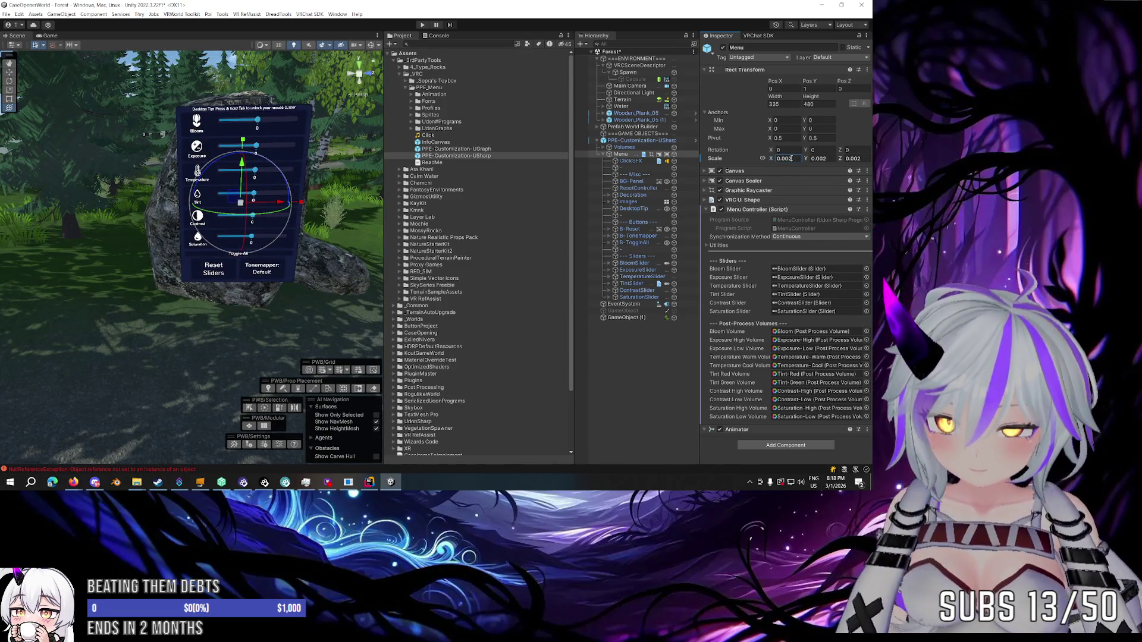
key("BackSpace")
type("15")
scroll(156, 245, "up", 5)
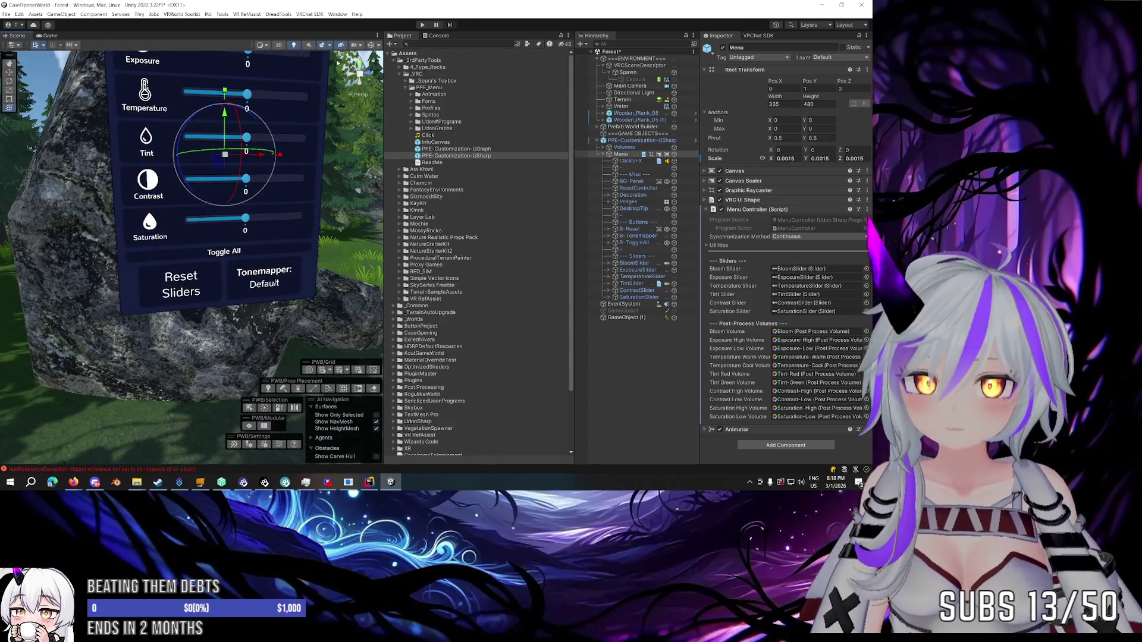
scroll(337, 61, "down", 5)
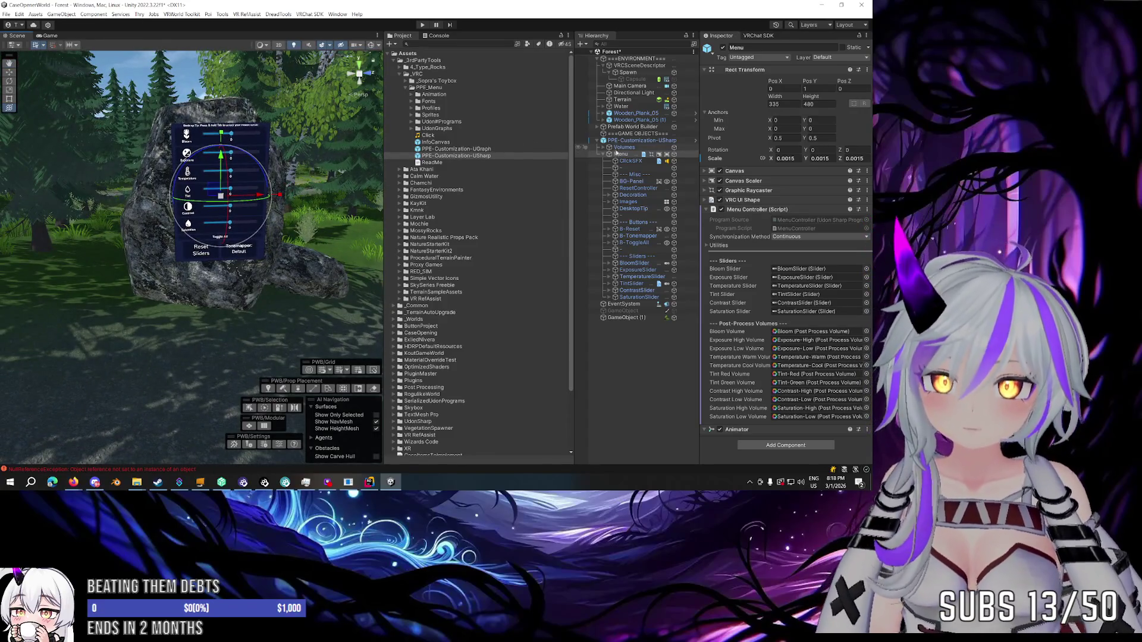
key("Left")
key("Left")
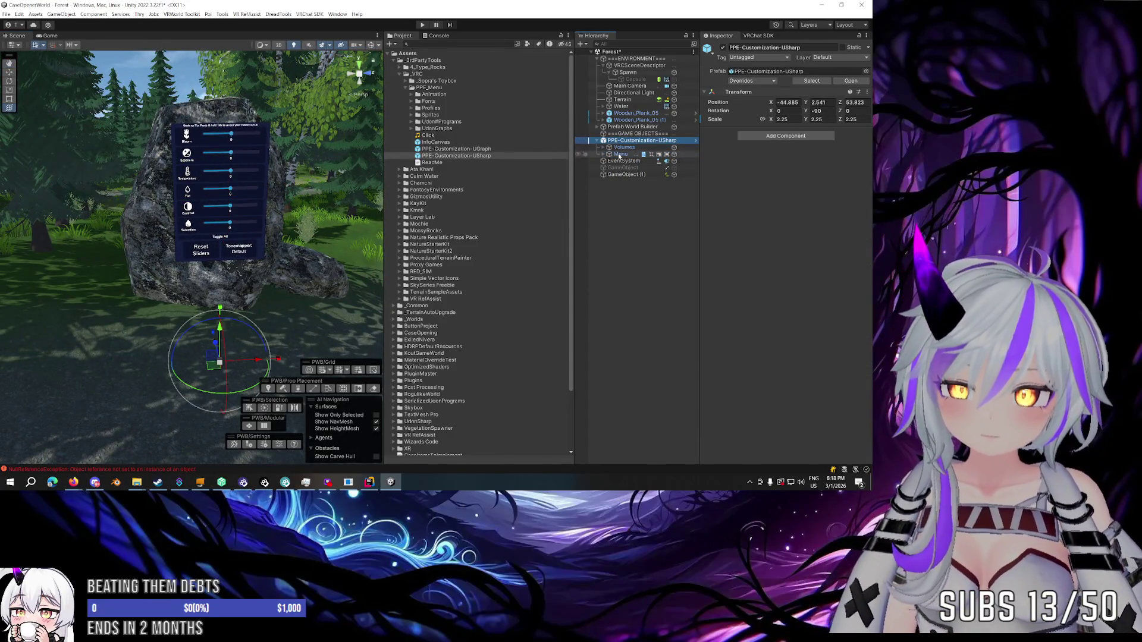
Expand Volumes and Menu in the Hierarchy, fold away Menu Controller, and enter play mode.
left_click(619, 156)
left_click(618, 152)
left_click(604, 148)
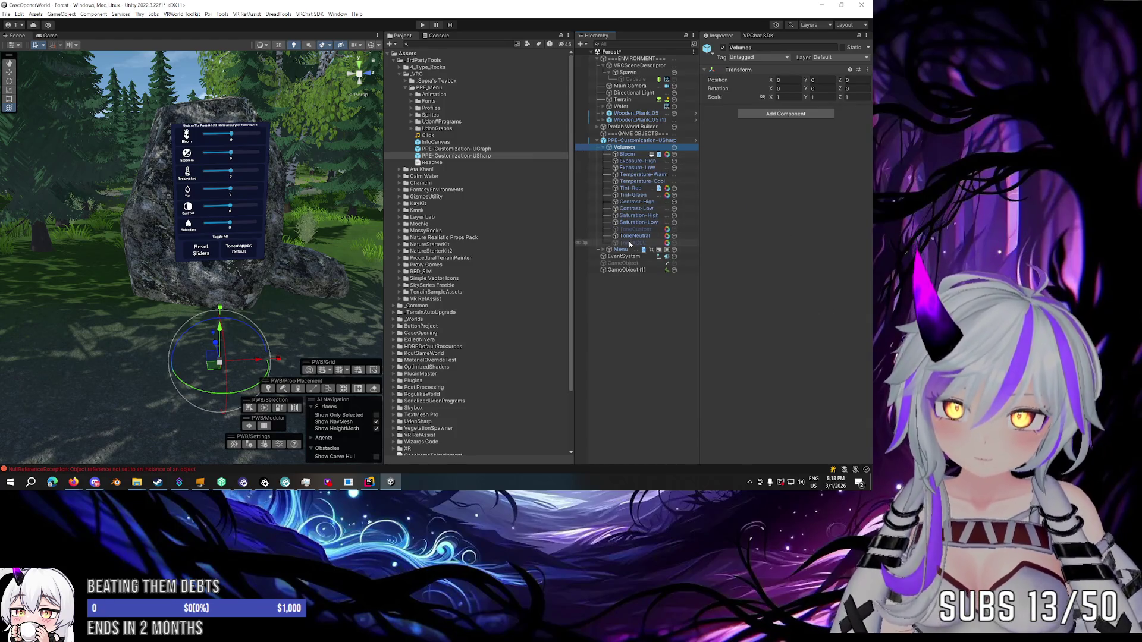
left_click(604, 250)
left_click(630, 250)
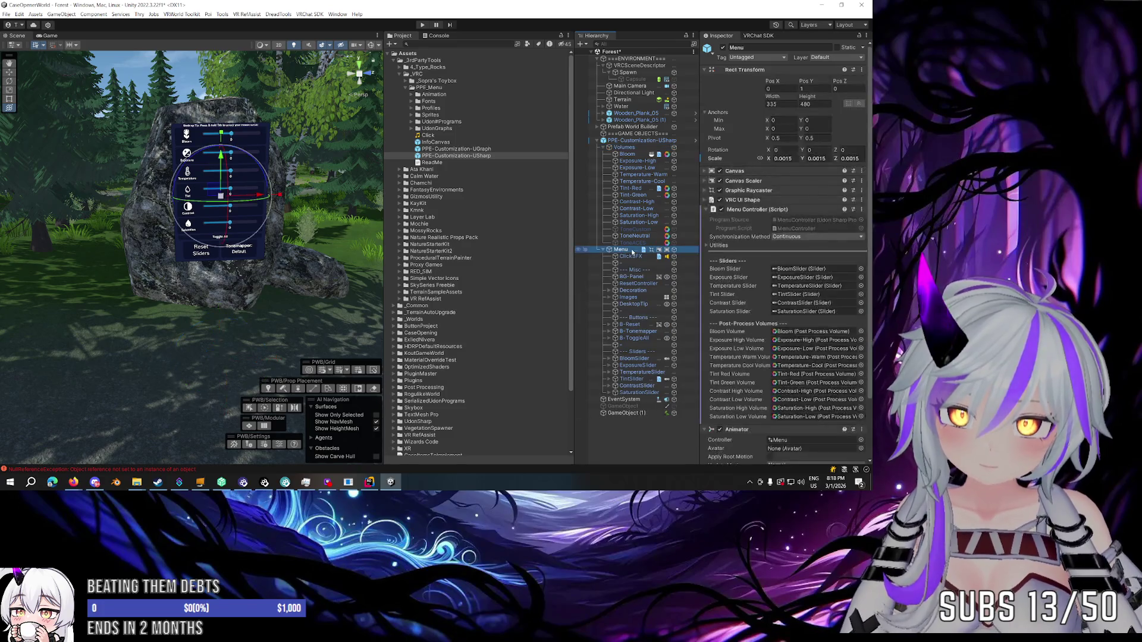
scroll(742, 208, "down", 3)
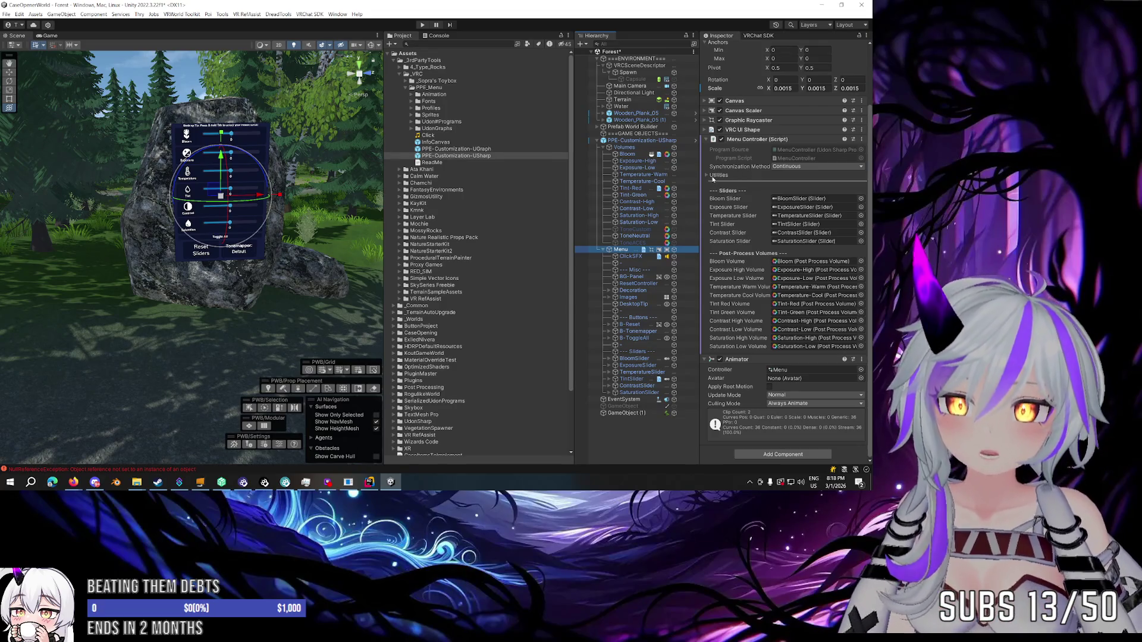
left_click(738, 140)
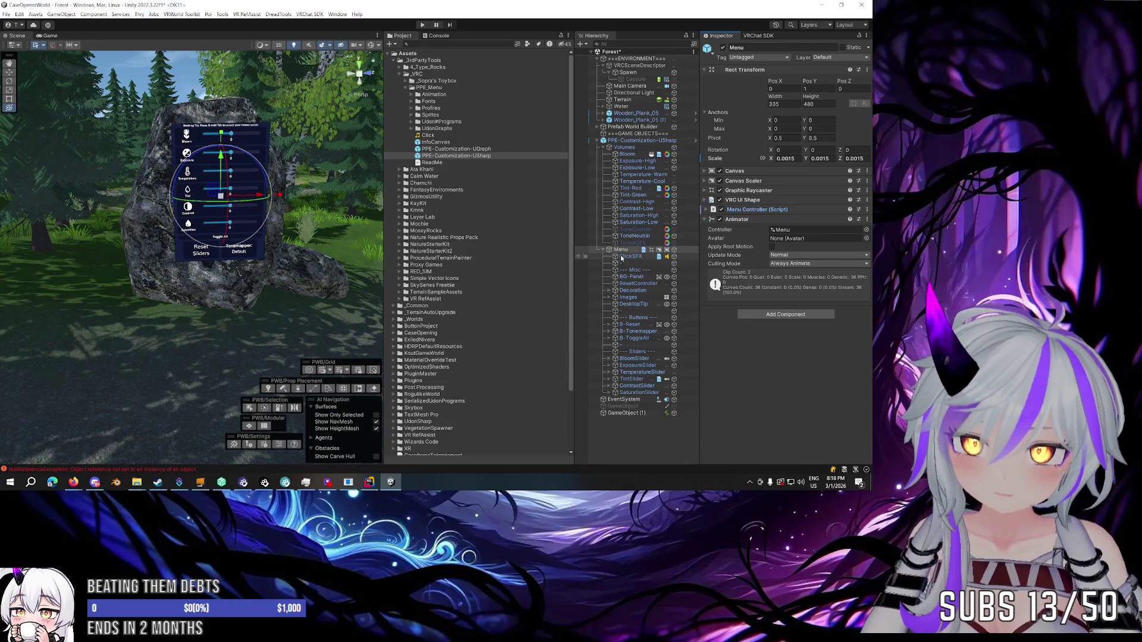
left_click(422, 24)
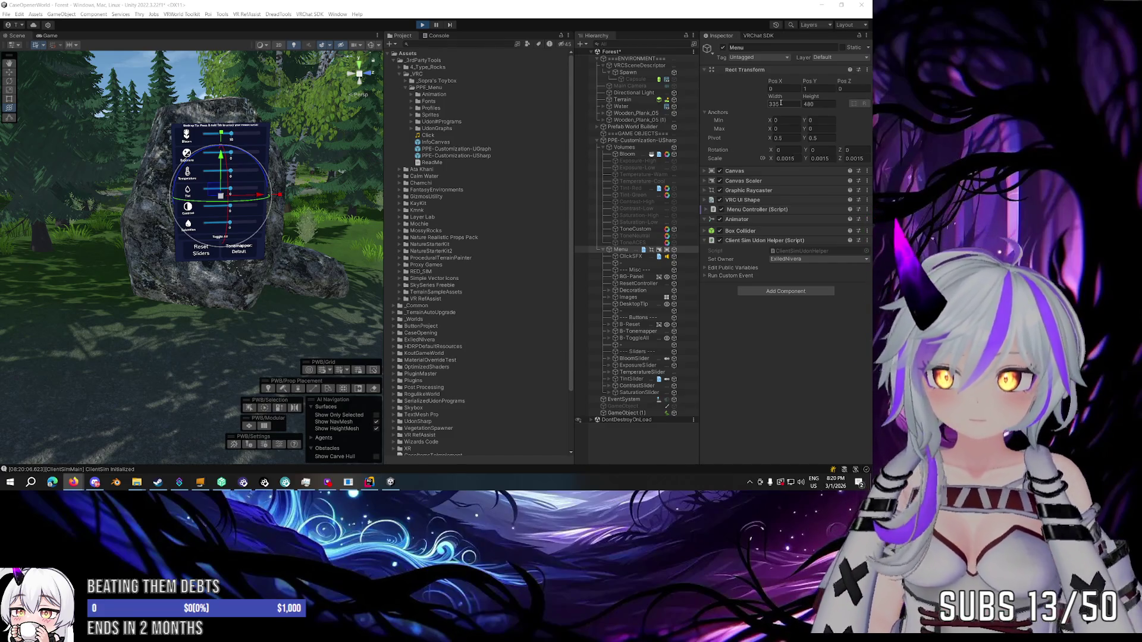
In the Game view, toggle all effects off and on, raise Saturation to 12 and adjust Tint.
left_click(44, 36)
left_click(94, 211)
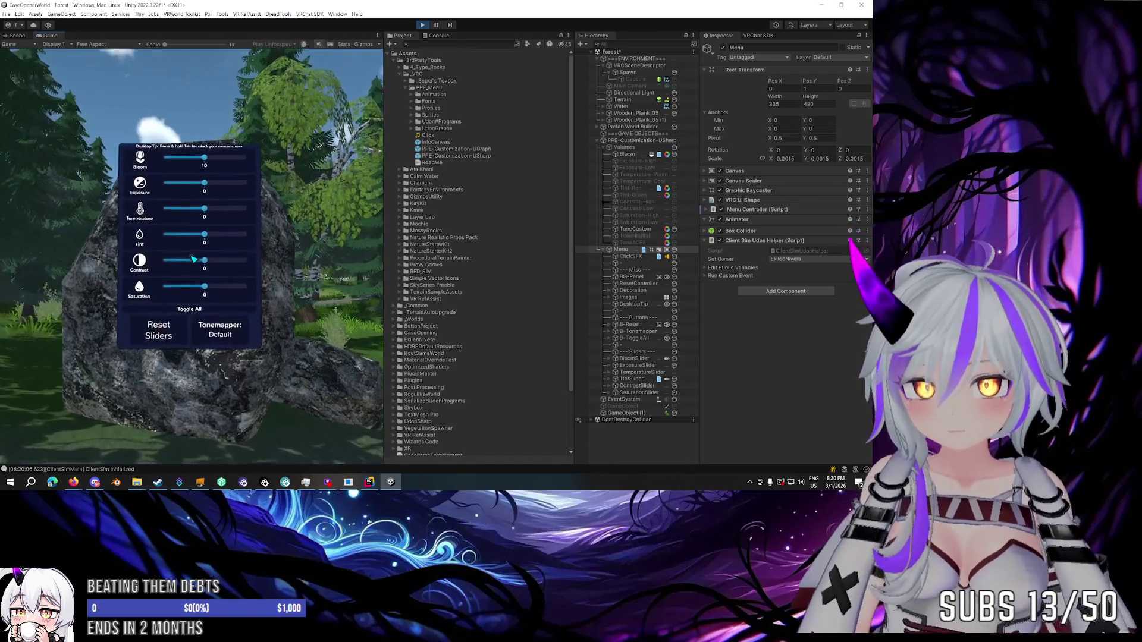
left_click(193, 260)
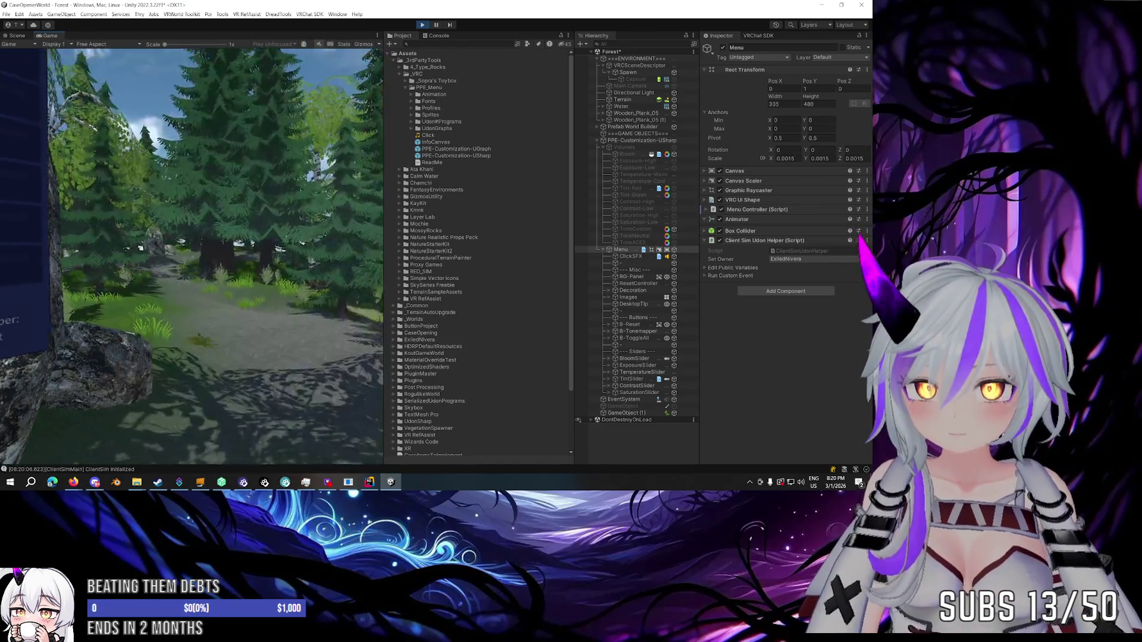
left_click(194, 260)
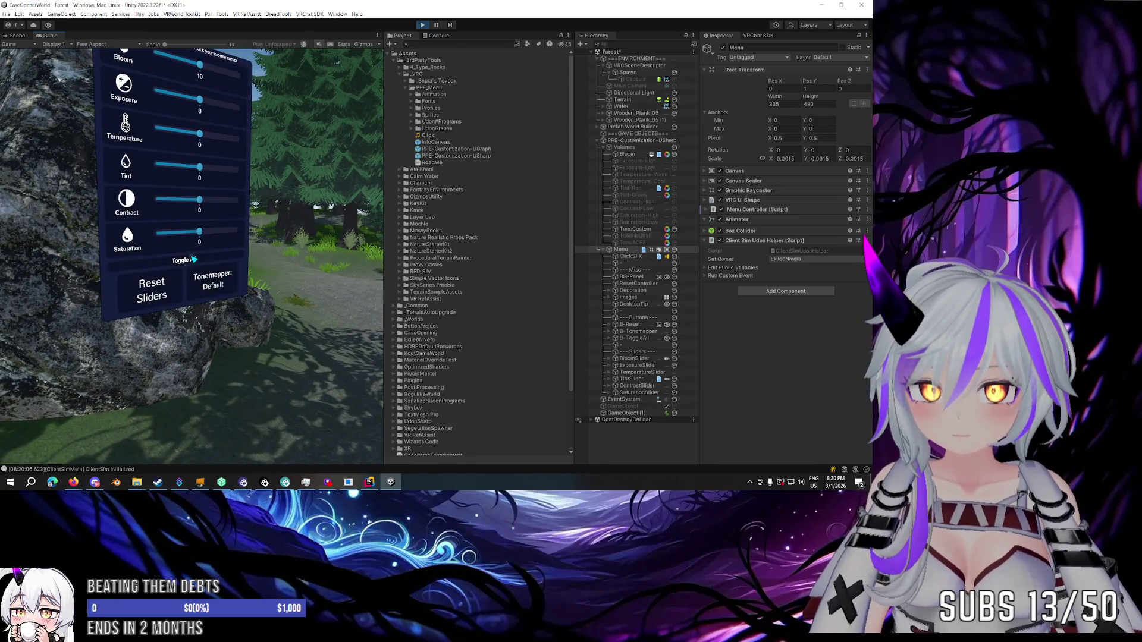
left_click_drag(179, 253, 194, 259)
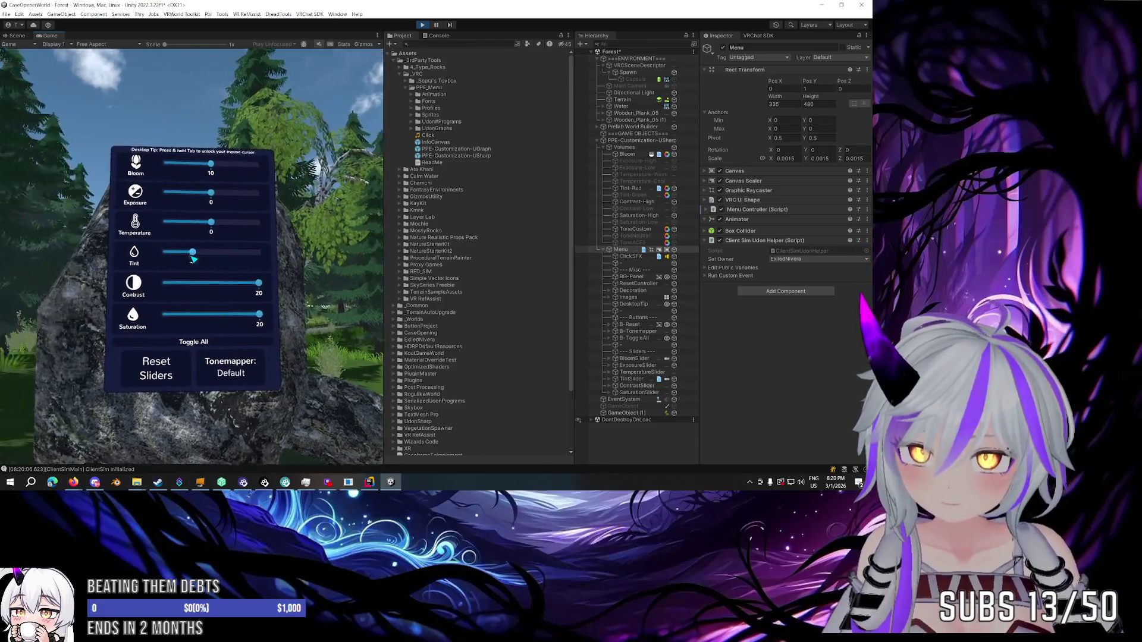
left_click_drag(193, 260, 193, 260)
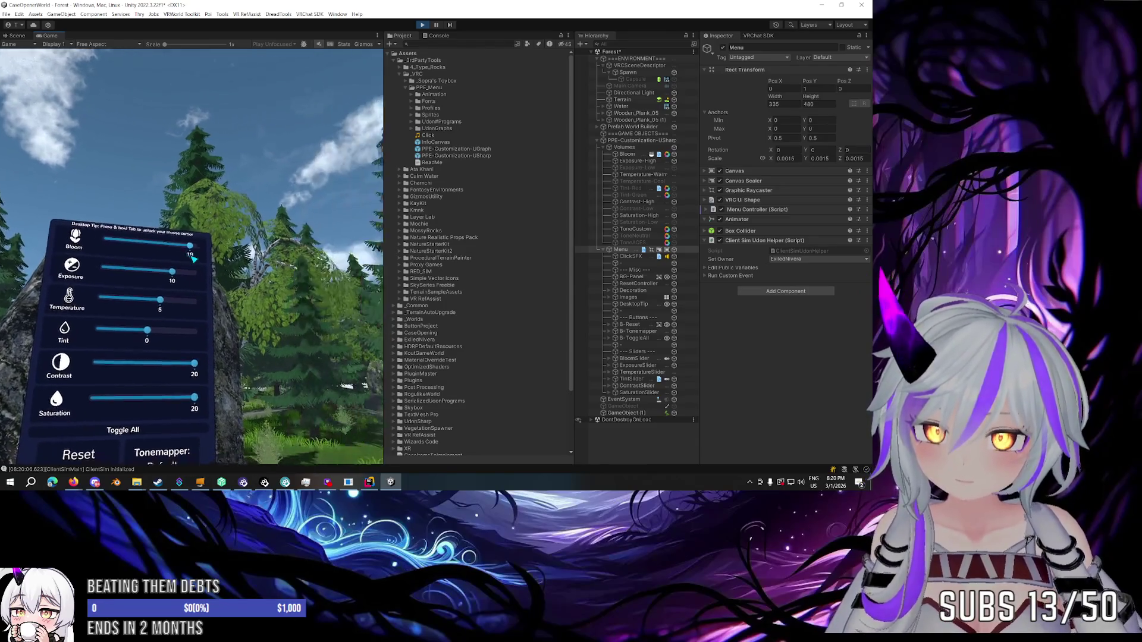
Cycle the tonemapper to ACES, reset all sliders to 0, then stop play mode.
left_click(194, 260)
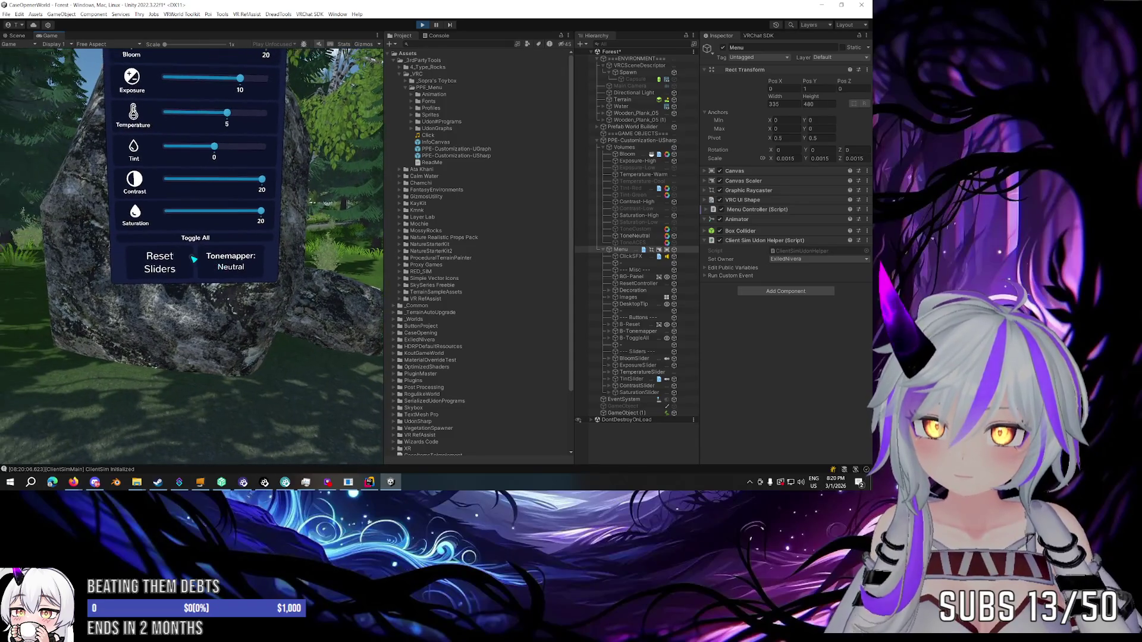
left_click(194, 260)
left_click(193, 259)
left_click(194, 260)
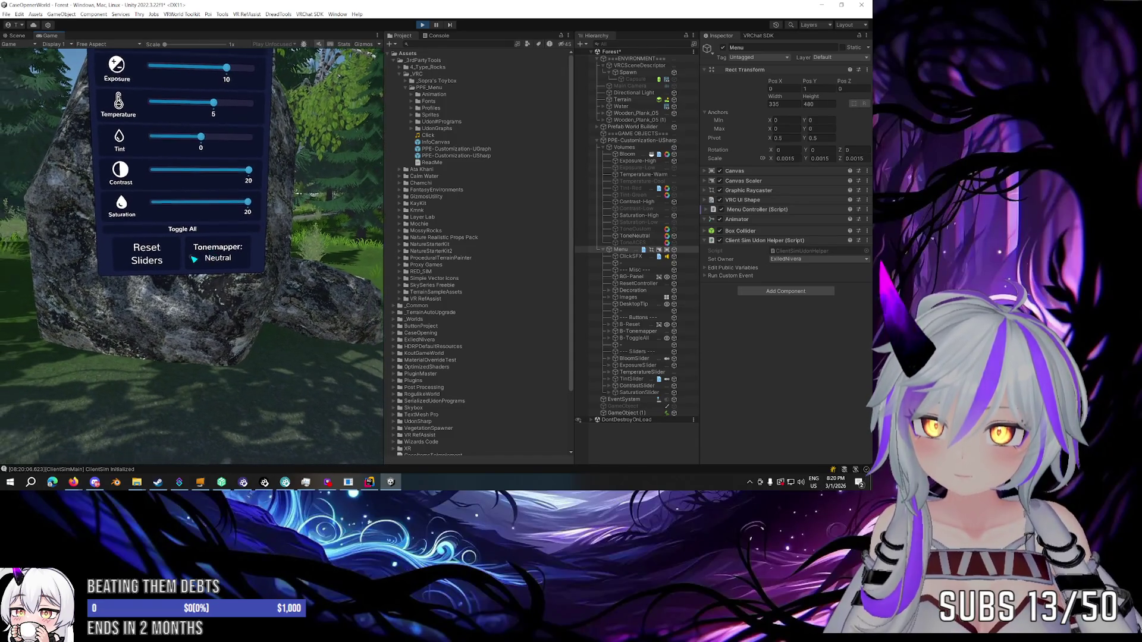
left_click(194, 260)
left_click(194, 260)
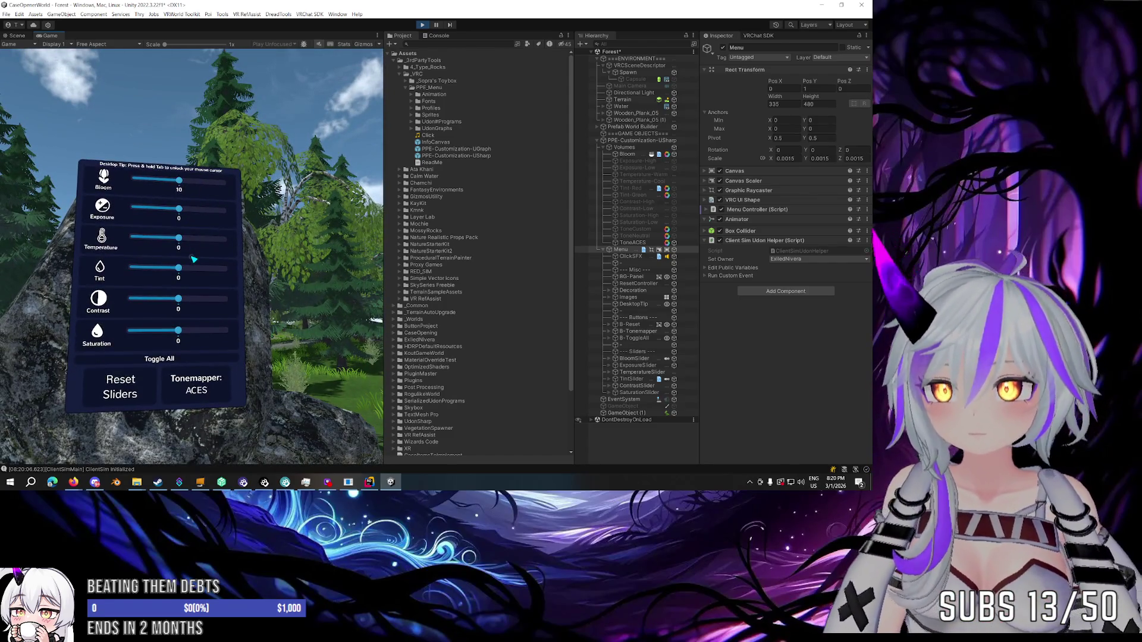
key("Escape")
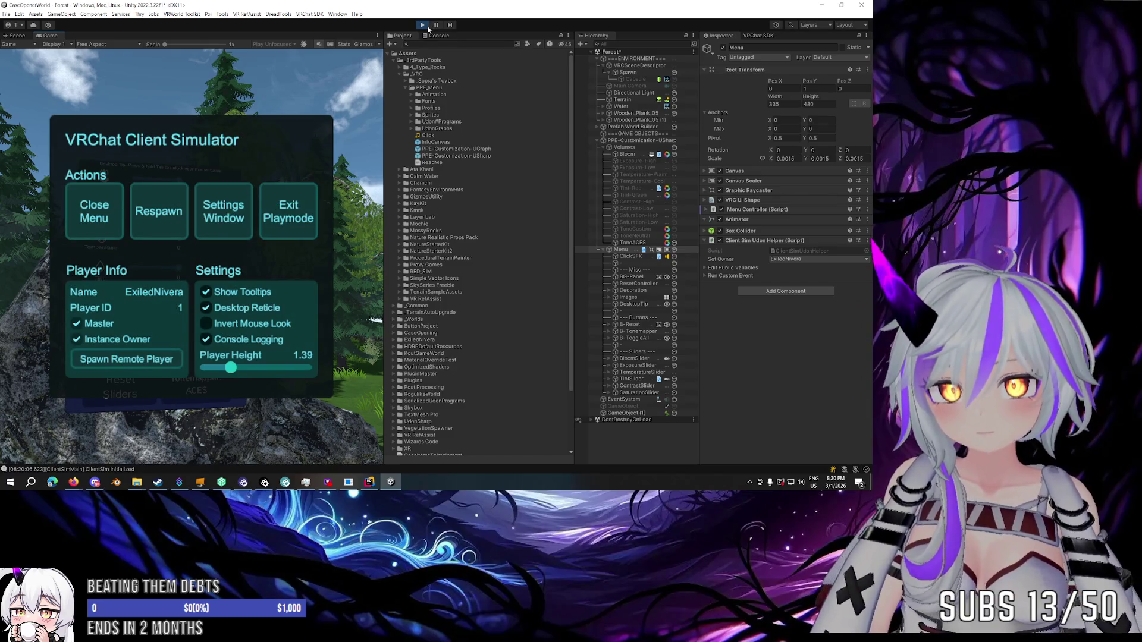
left_click(424, 25)
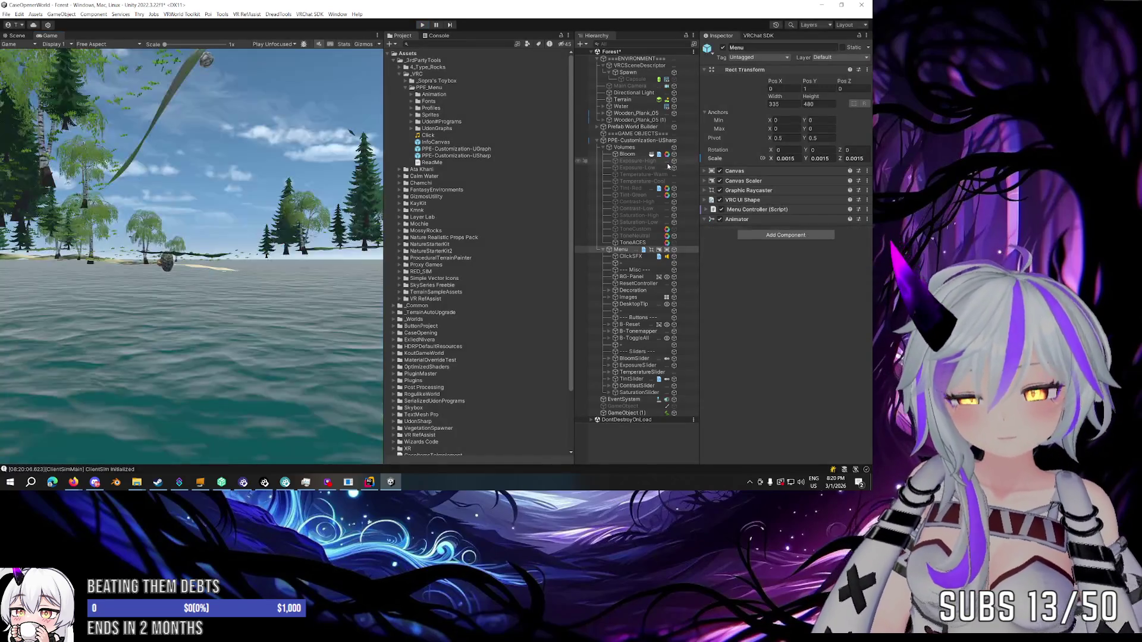
Check Main Camera's components, then drag InfoCanvas into the Hierarchy at the root level.
left_click(634, 80)
left_click(630, 86)
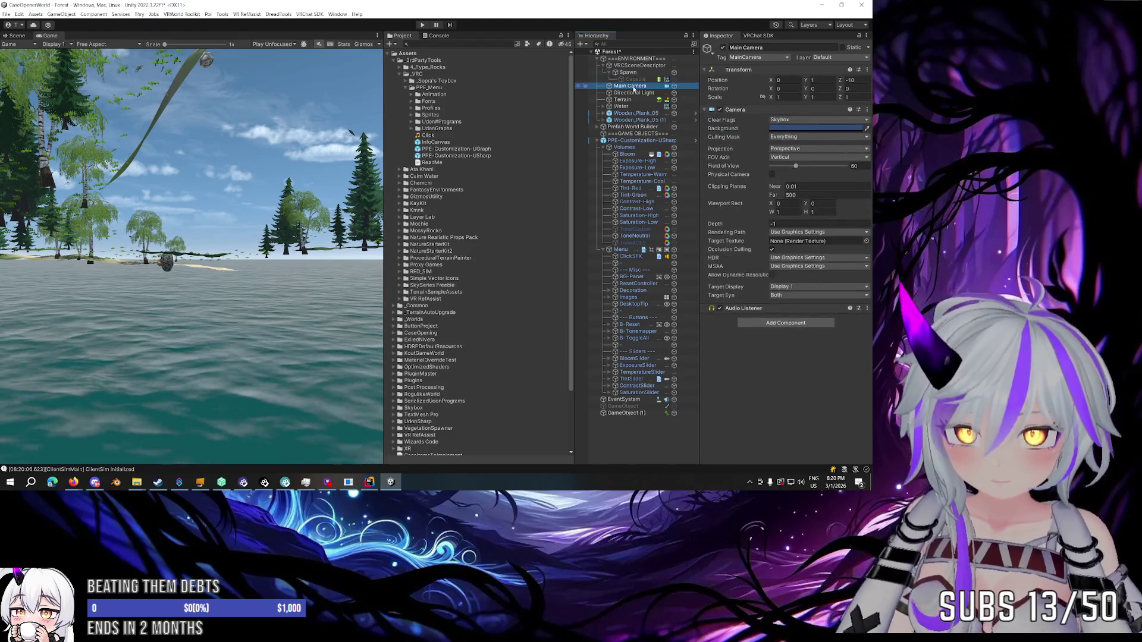
left_click(786, 323)
key("Escape")
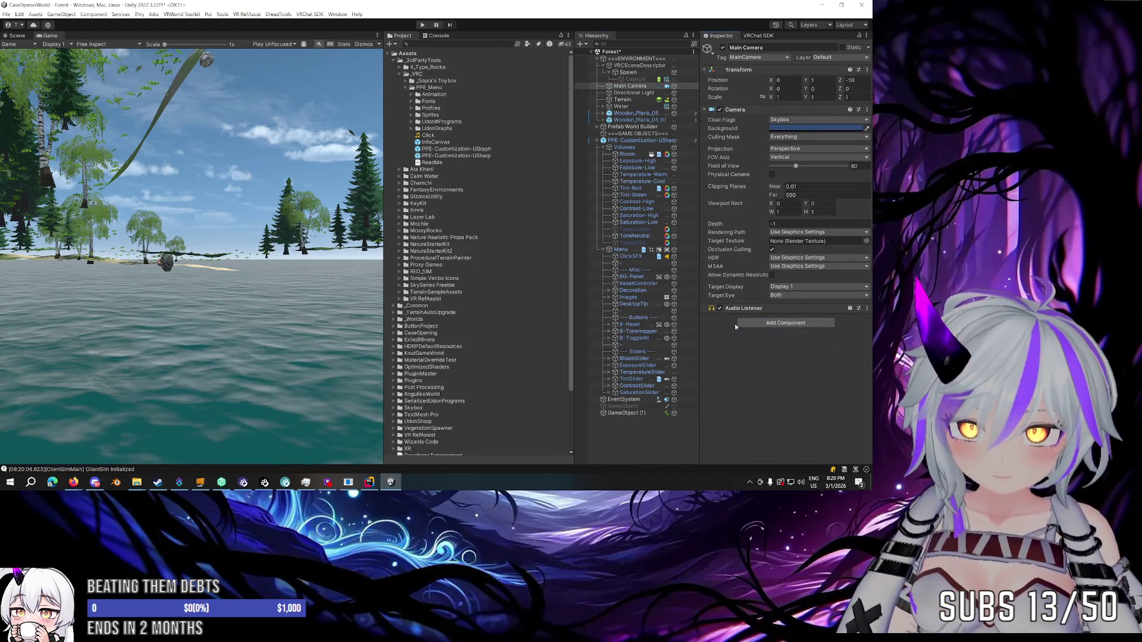
left_click(438, 142)
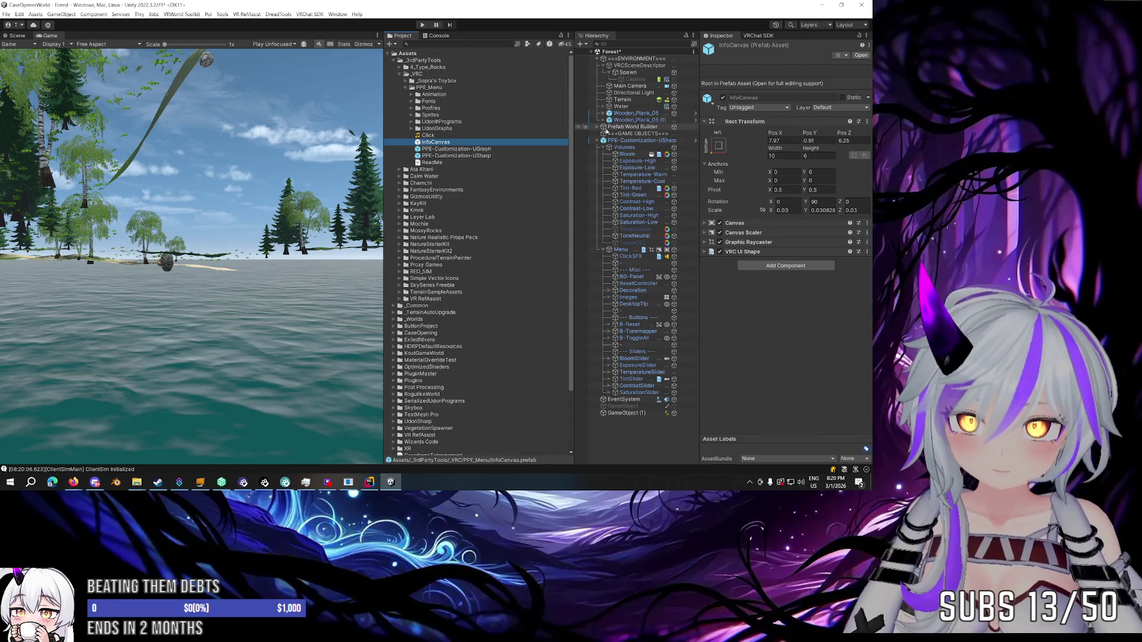
left_click_drag(426, 146, 634, 141)
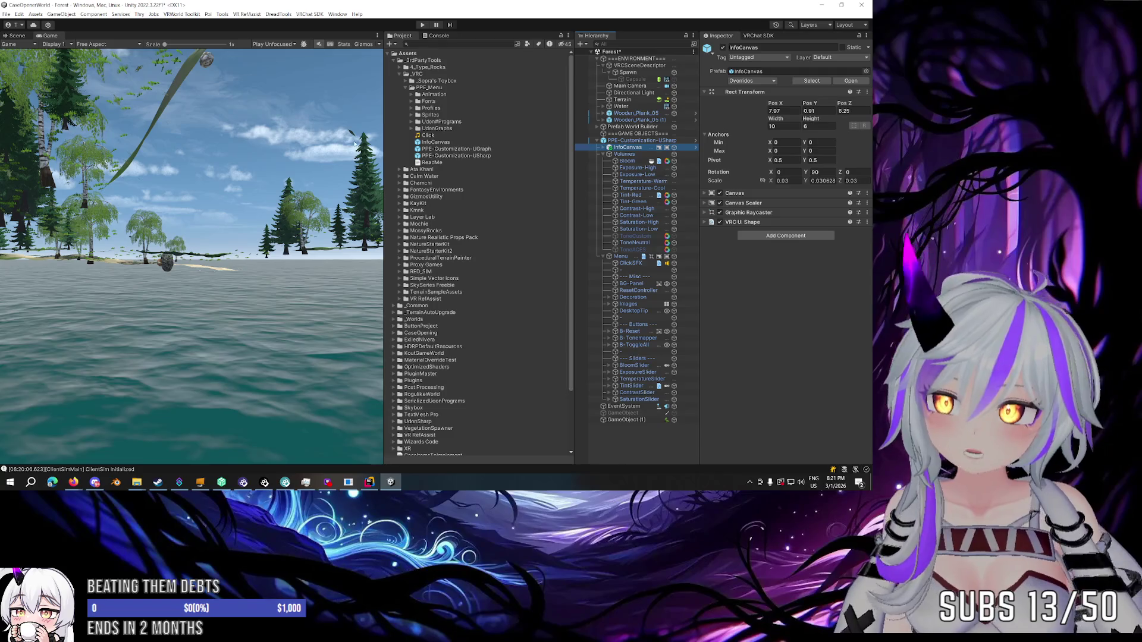
left_click_drag(608, 141, 607, 140)
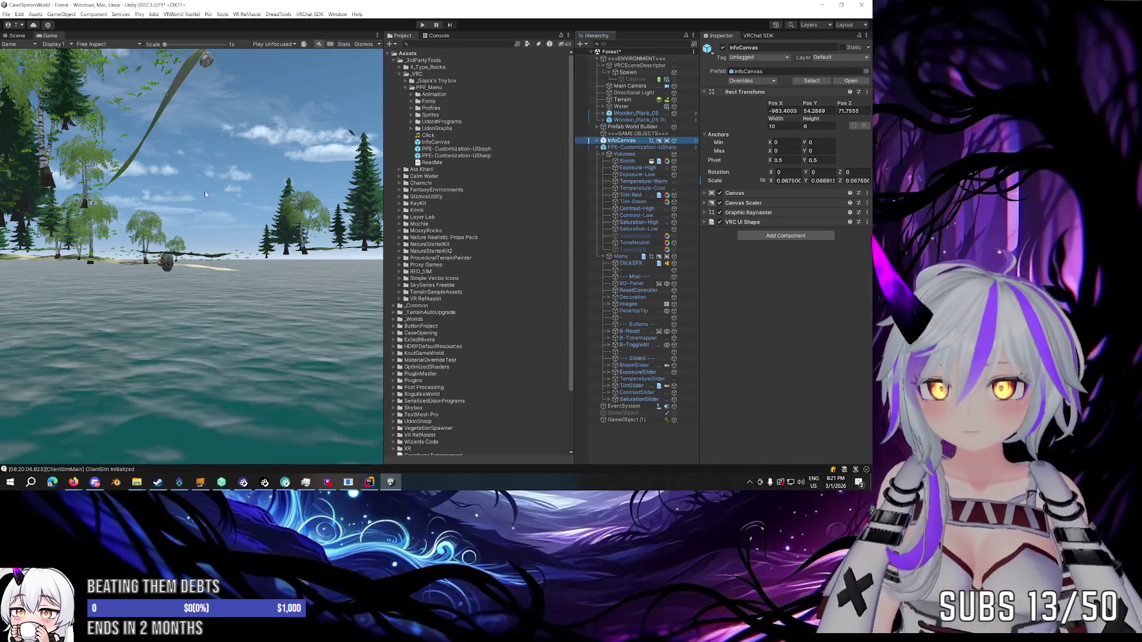
Set InfoCanvas's position to 0, 0, 0, frame it, then select PPE-Customization-USharp.
key("ctrl+1")
key("f")
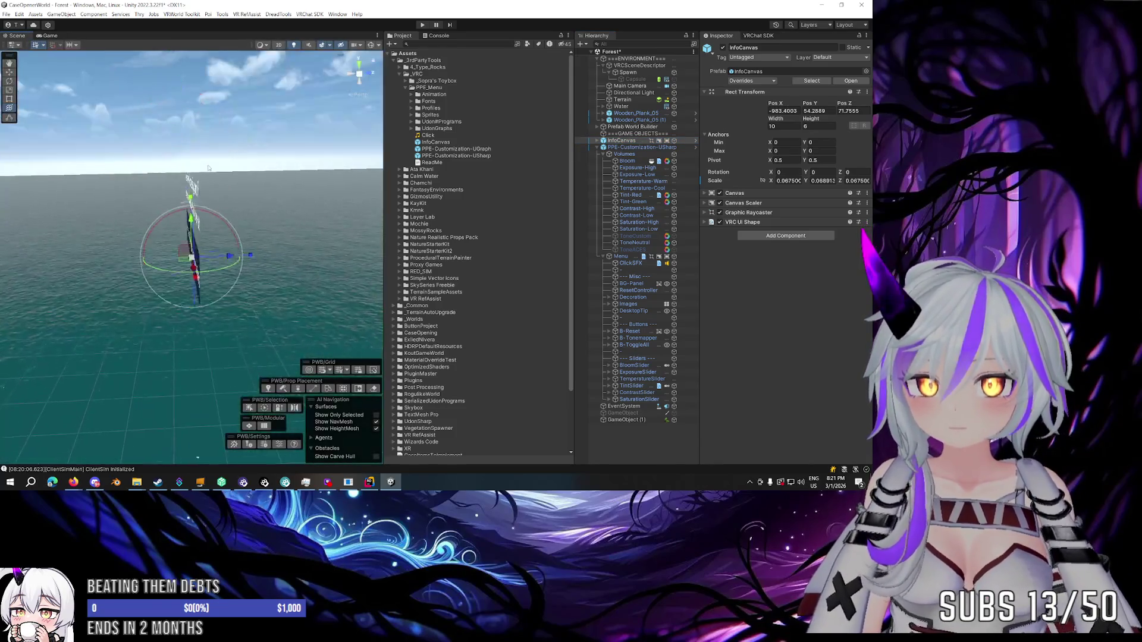
left_click(791, 111)
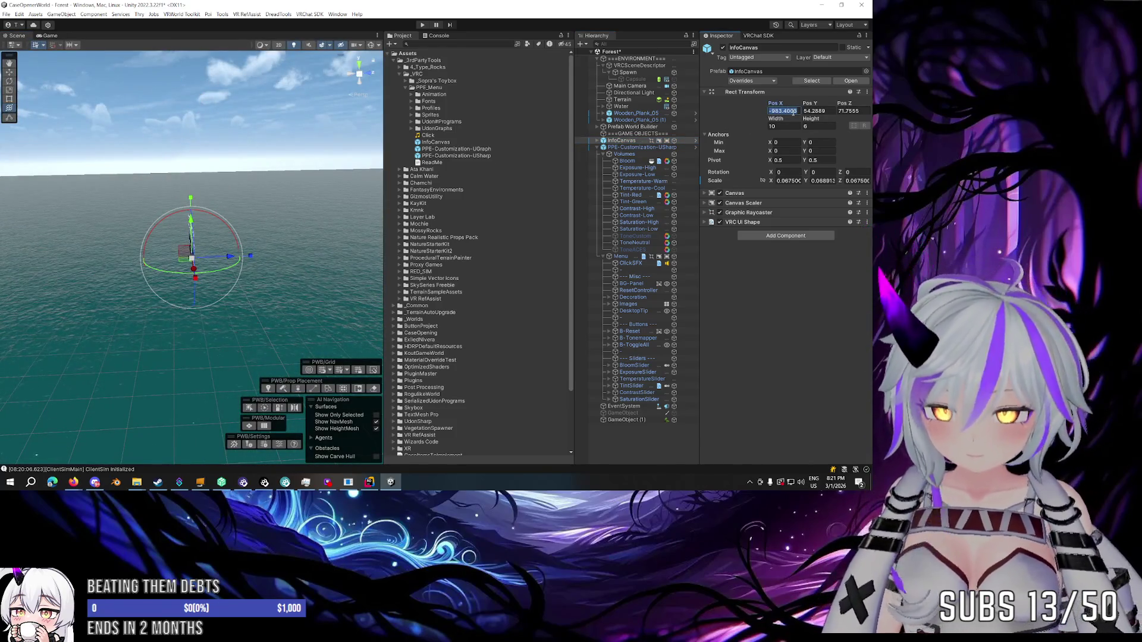
type("0")
key("Tab")
type("0")
key("Tab")
type("0")
key("Tab")
key("Return")
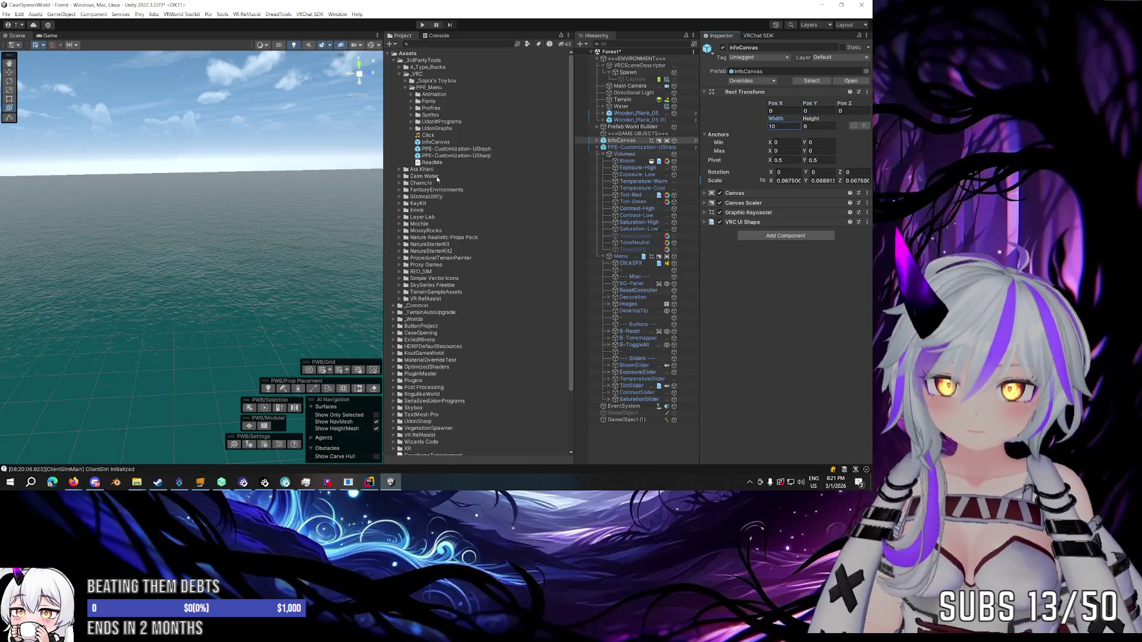
key("f")
left_click_drag(312, 195, 424, 190)
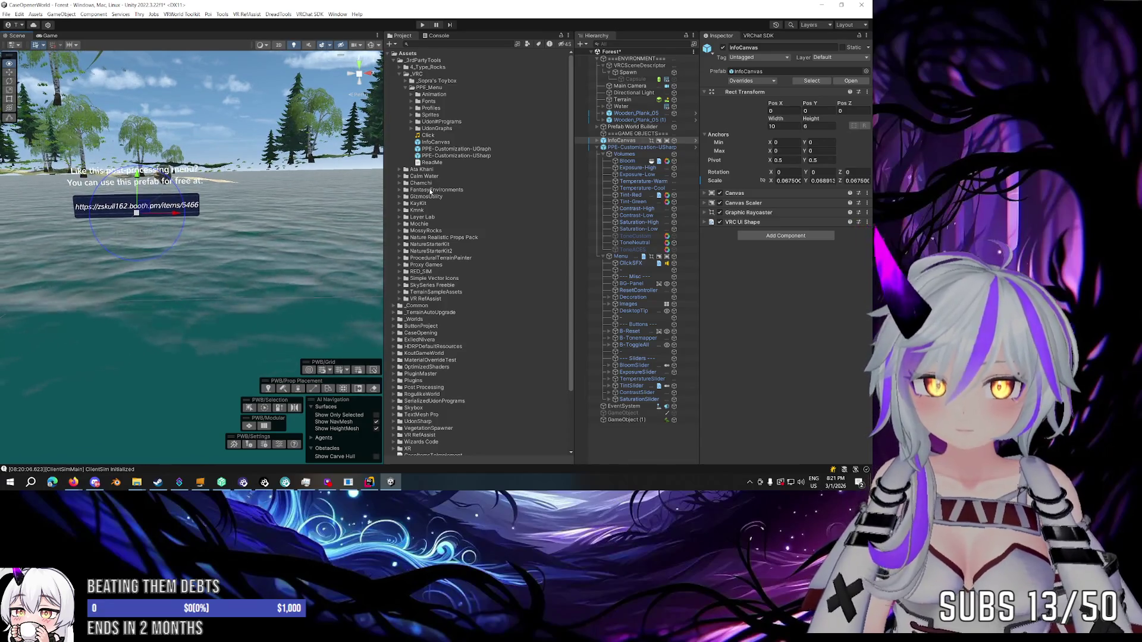
double_click(650, 141)
left_click(654, 148)
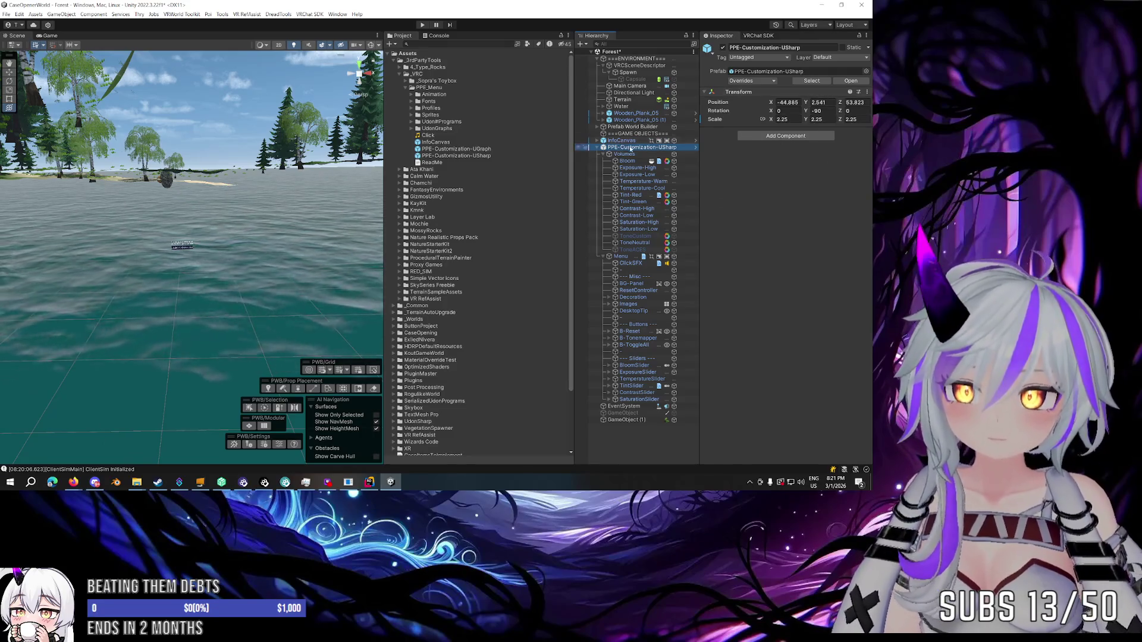
Copy PPE-Customization-USharp's world transform and paste it onto InfoCanvas.
left_click(865, 93)
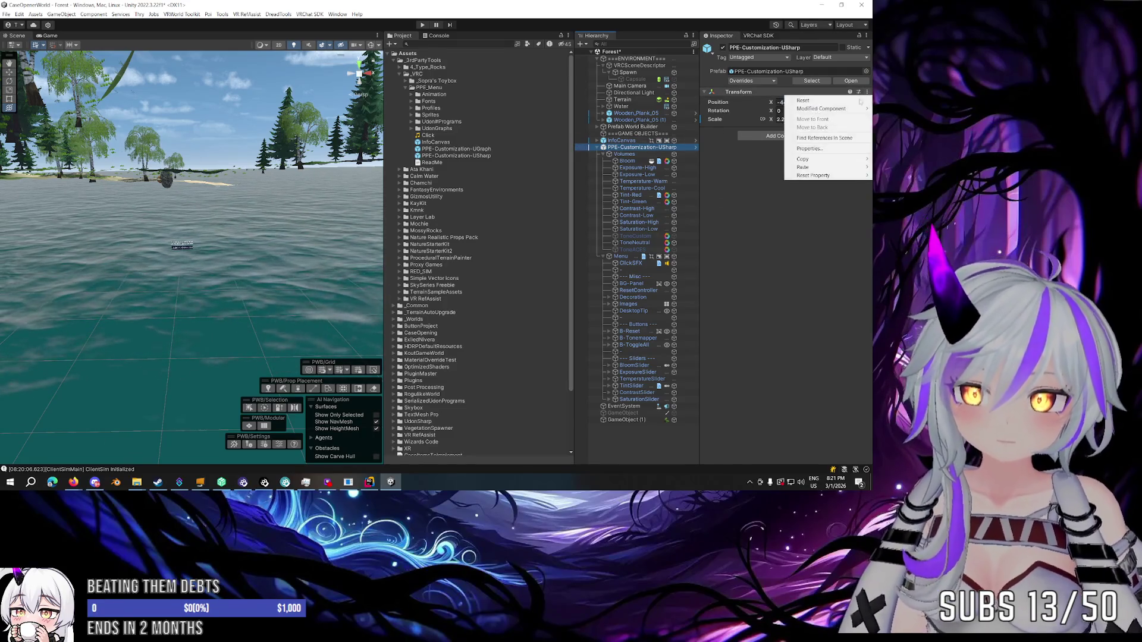
mouse_move(821, 159)
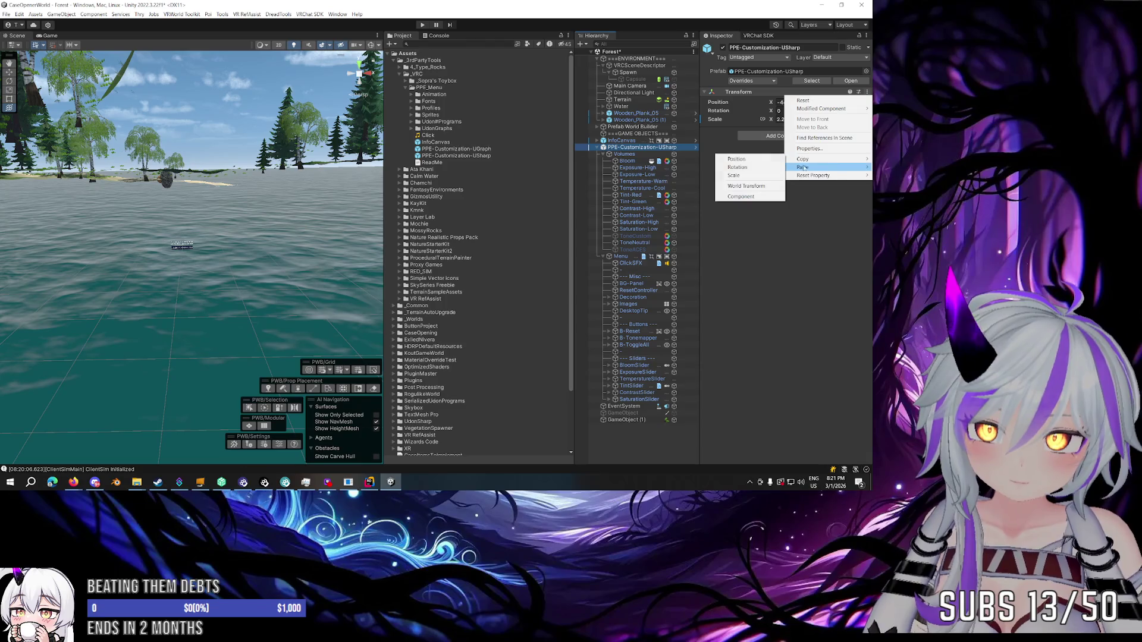
left_click(747, 187)
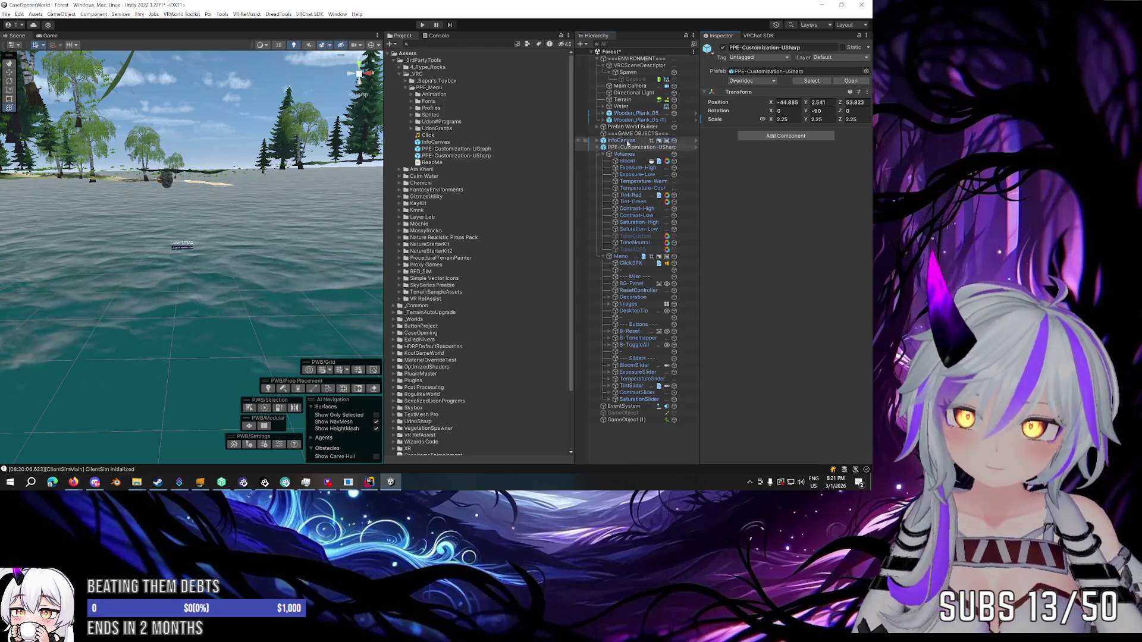
left_click(622, 141)
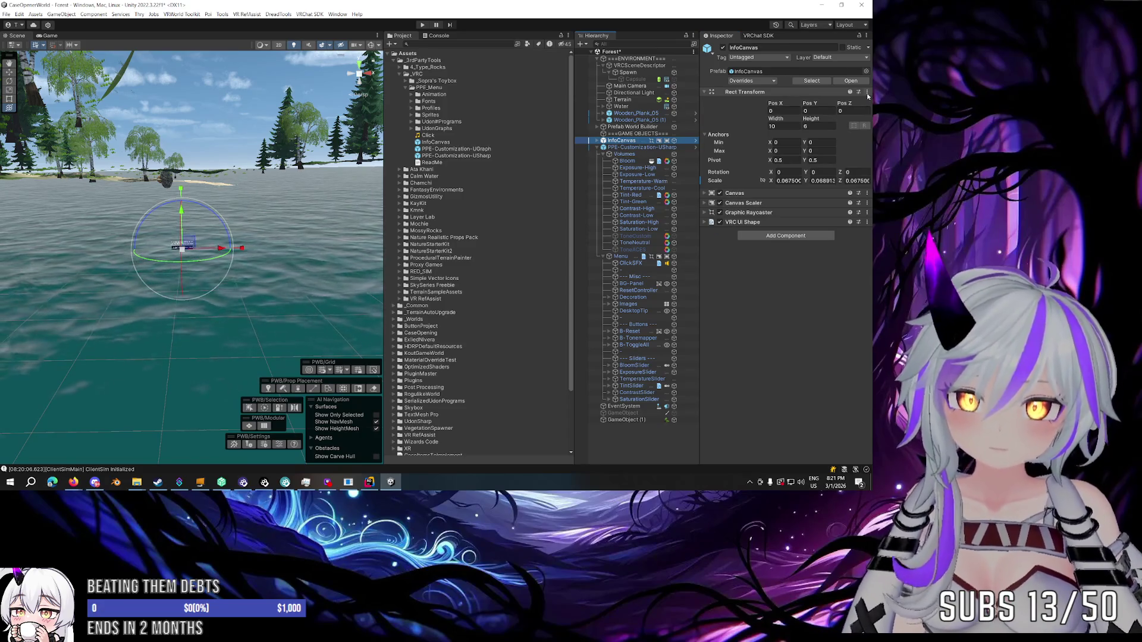
left_click(867, 93)
mouse_move(812, 175)
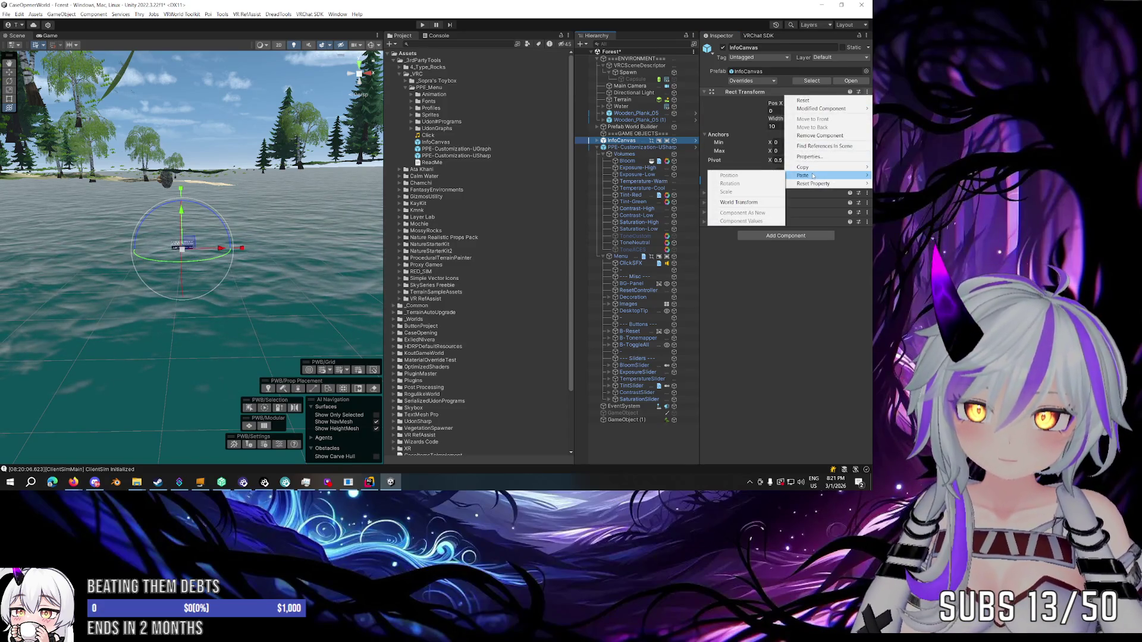
left_click(739, 202)
Scale InfoCanvas to 0.08 and raise it onto the rock just below the slider menu.
key("f")
mouse_move(348, 209)
left_mouse_down()
mouse_move(104, 209)
mouse_move(113, 194)
left_mouse_up()
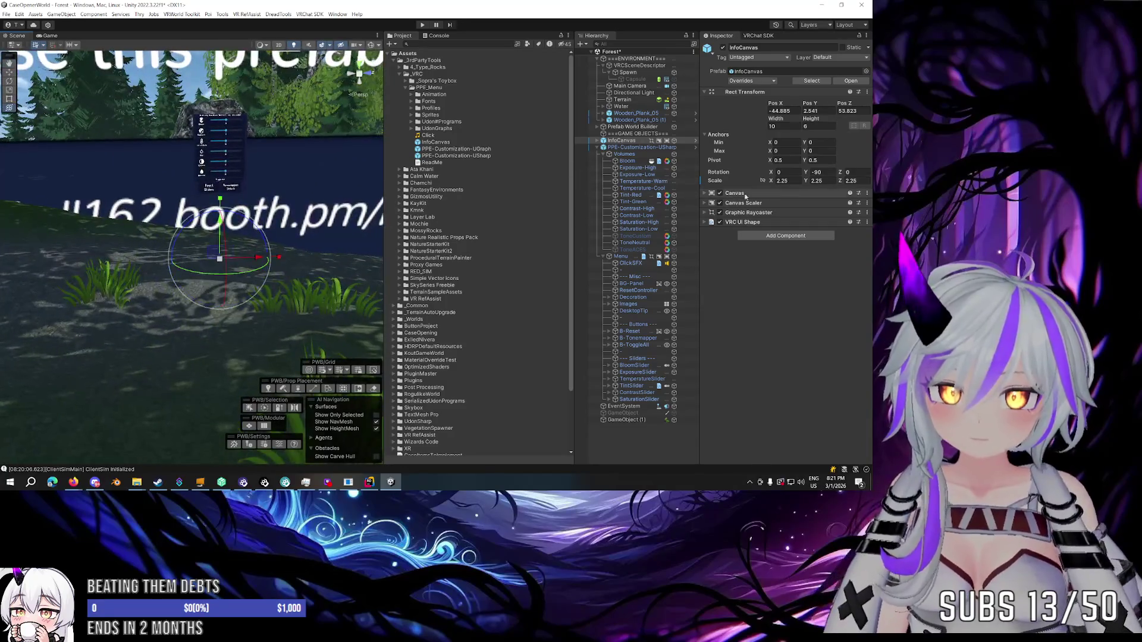
left_click_drag(771, 180, 736, 180)
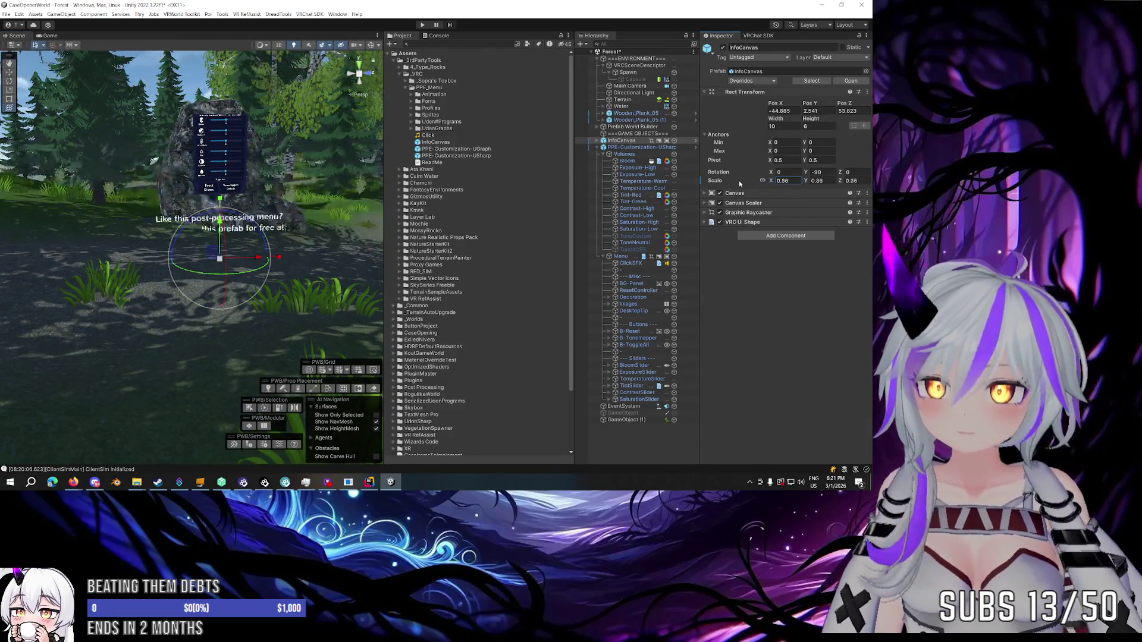
left_click_drag(220, 224, 220, 174)
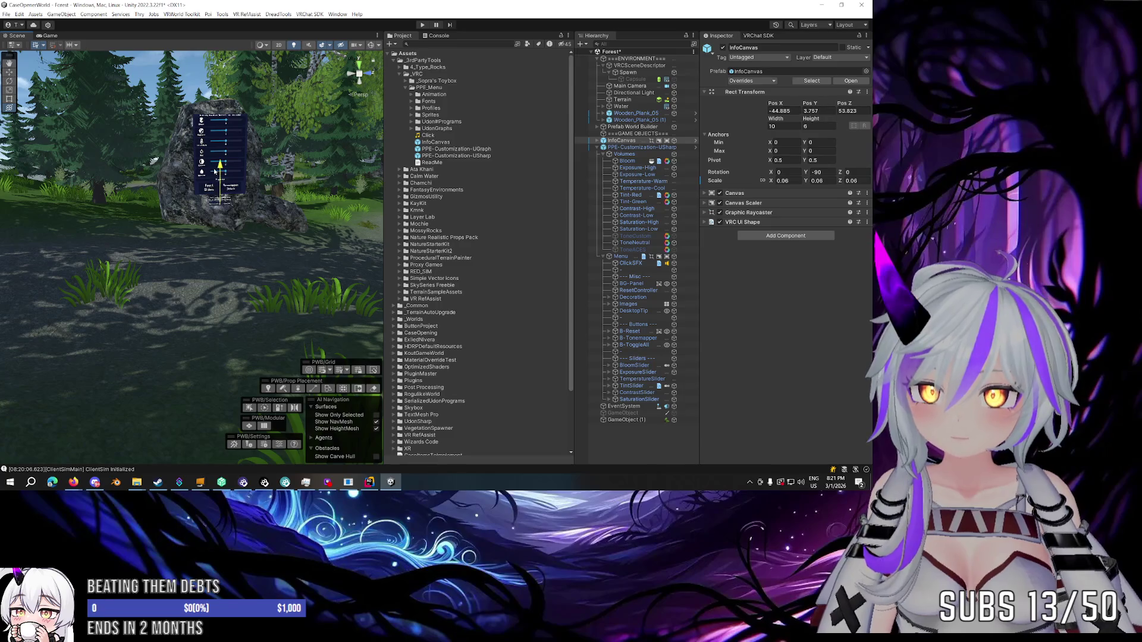
scroll(238, 169, "up", 2)
scroll(249, 167, "up", 10)
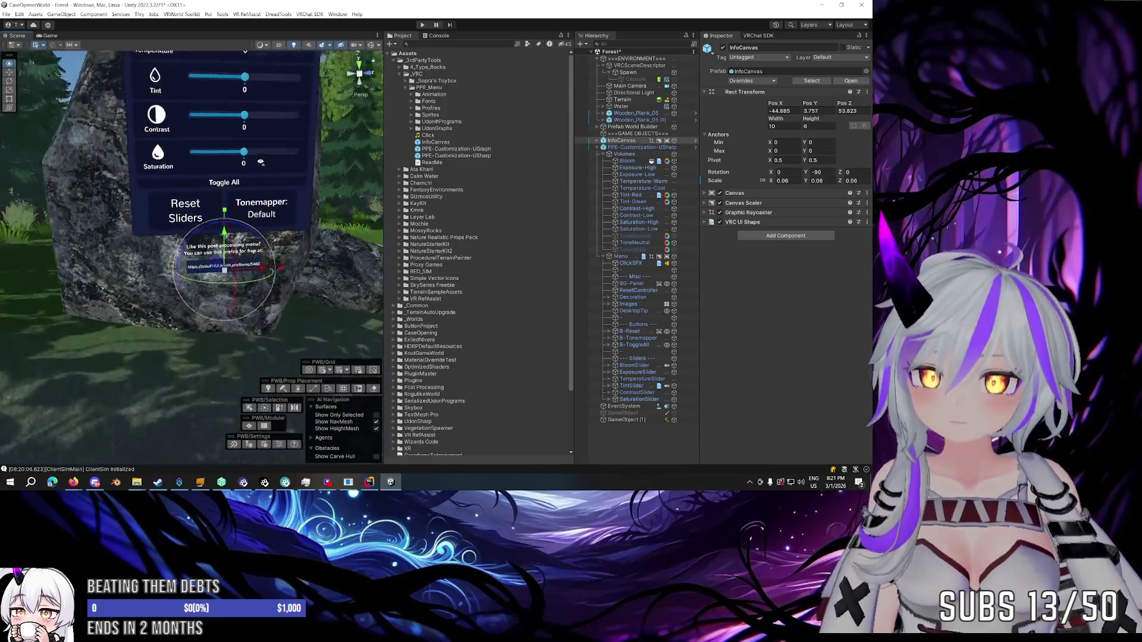
scroll(260, 172, "down", 3)
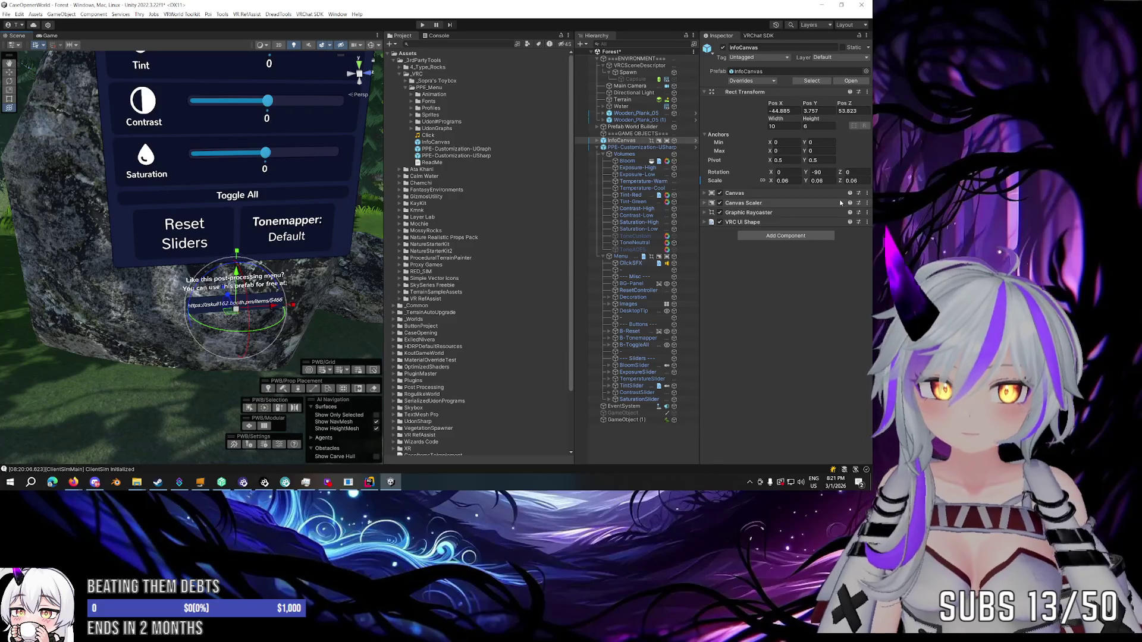
left_click(784, 180)
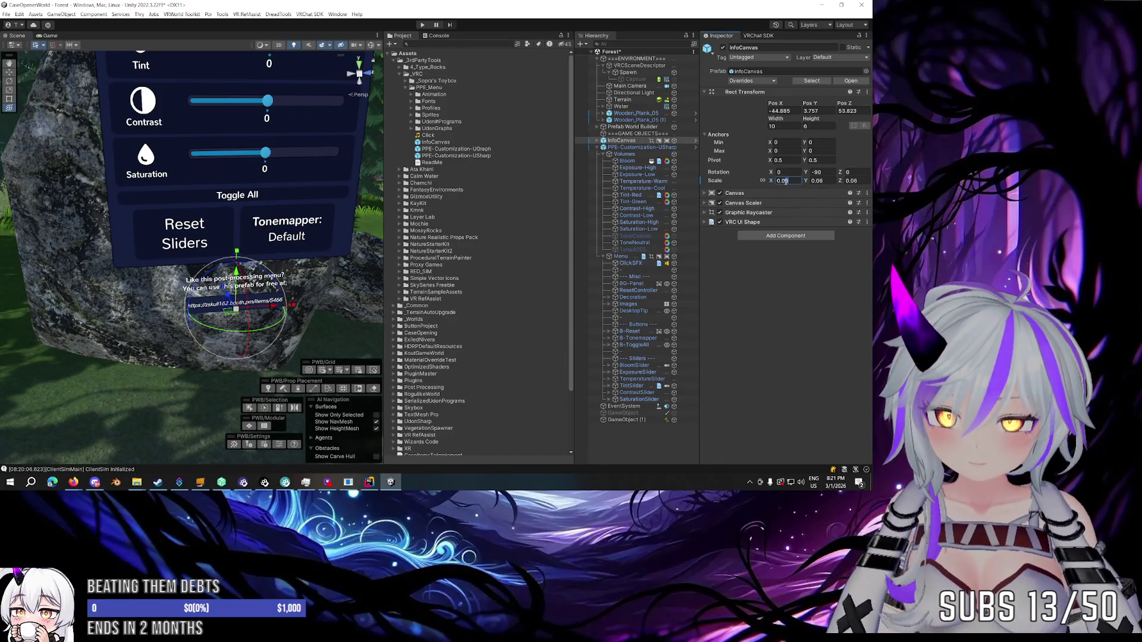
type("0.08")
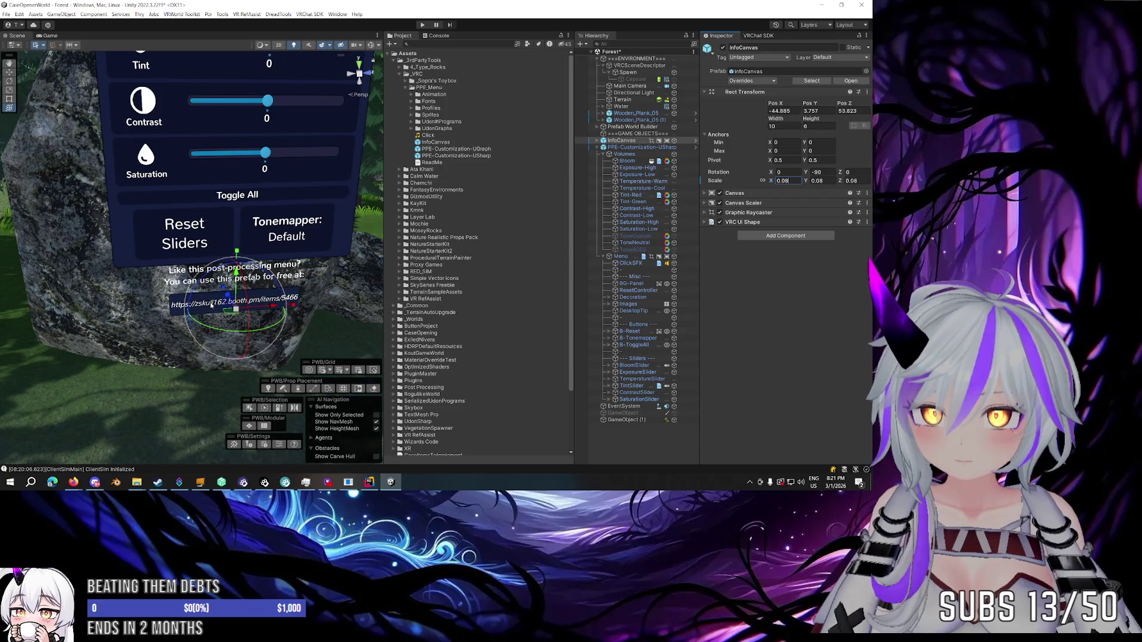
key("Return")
scroll(285, 239, "down", 6)
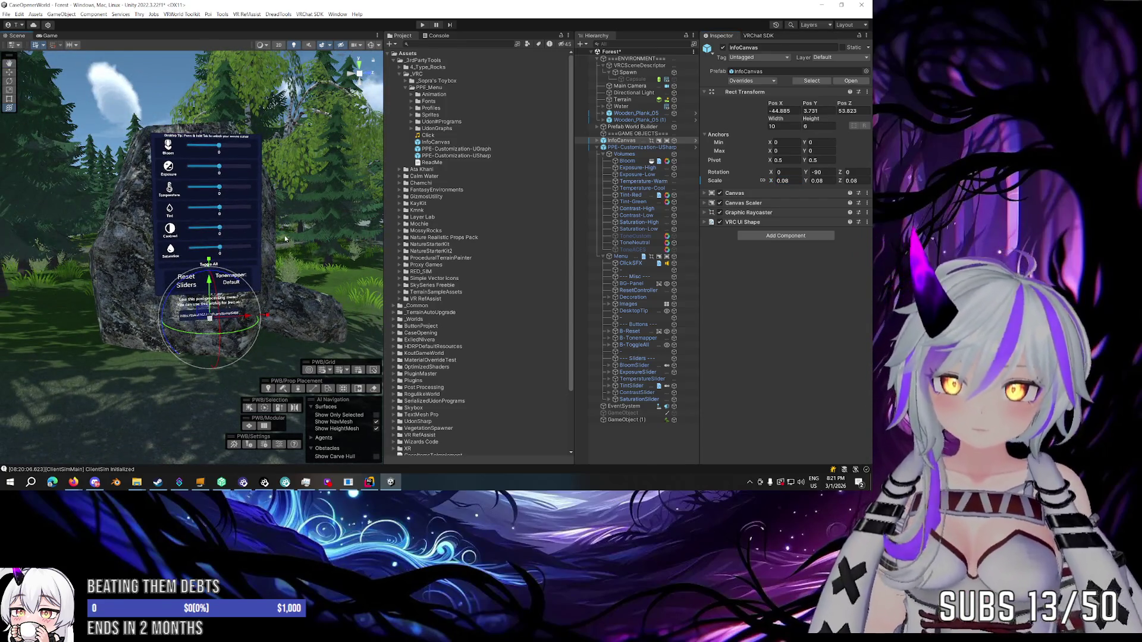
Collapse the PPE-Customization-USharp children and browse the PPE_Menu subfolders.
left_click(598, 147)
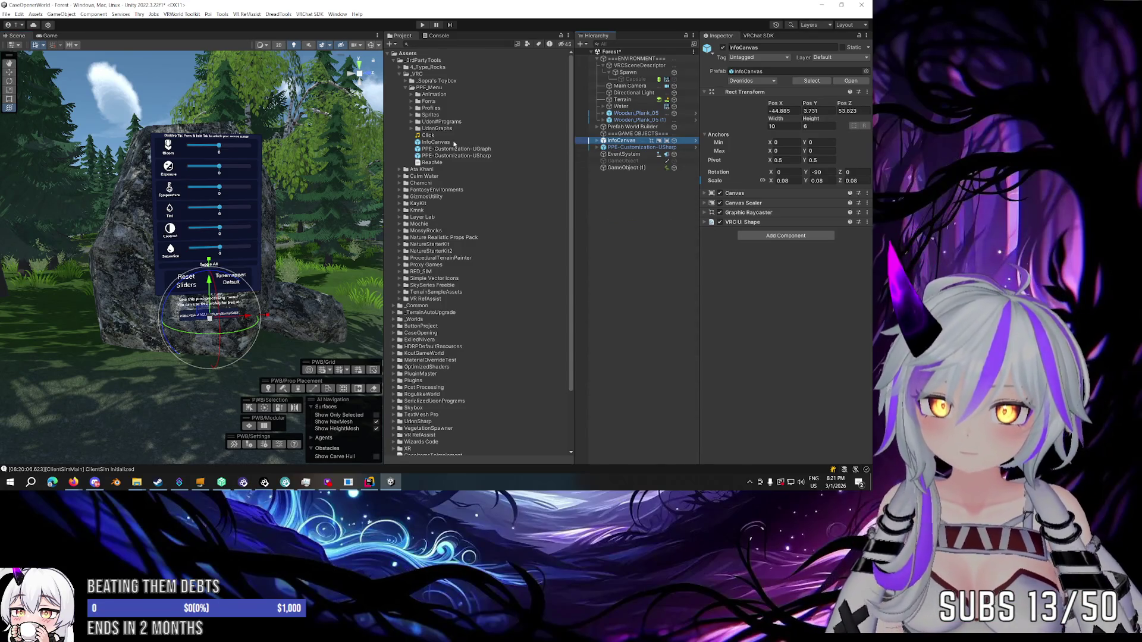
left_click(426, 114)
left_click(426, 95)
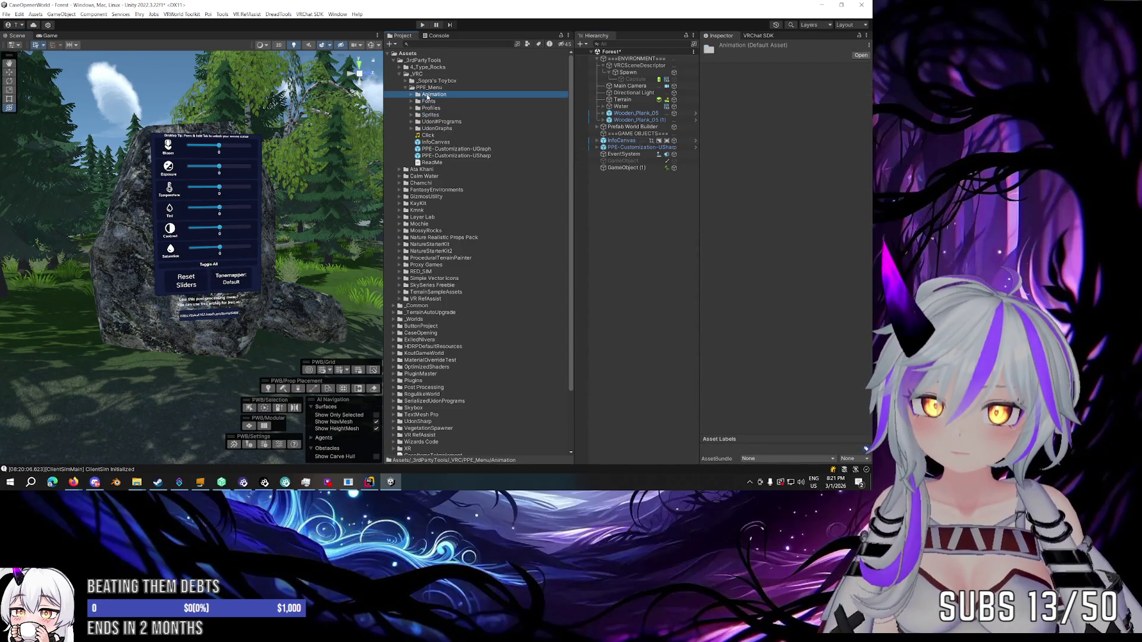
left_click(426, 116)
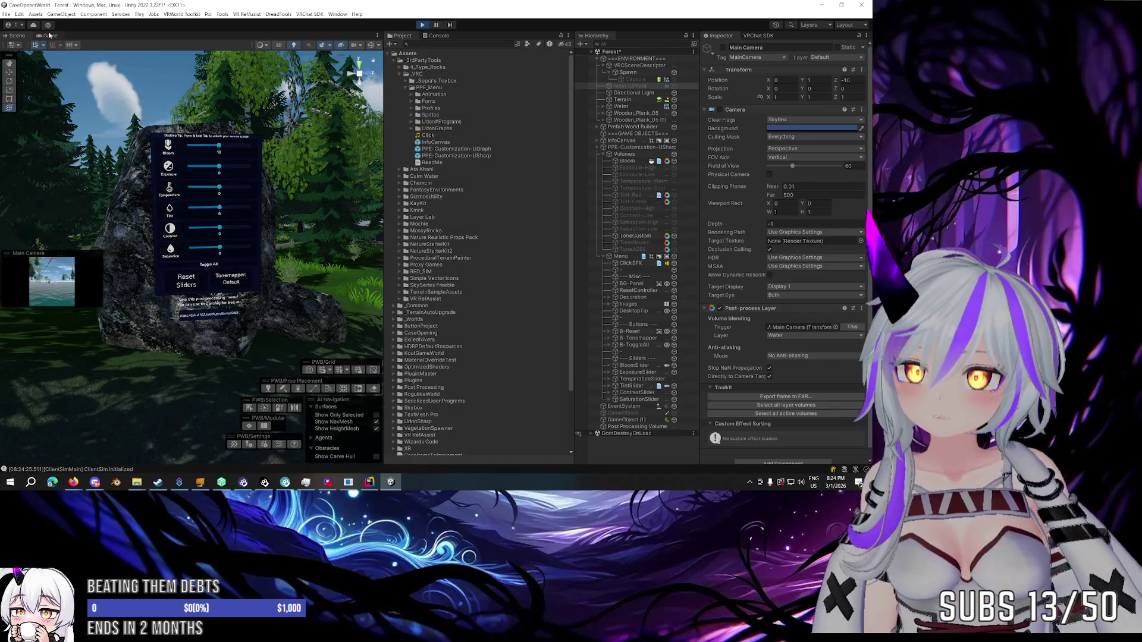
Close the simulator menu, raise Saturation, set Tonemapper to Neutral in-world, then stop playing.
left_click(94, 212)
key("w")
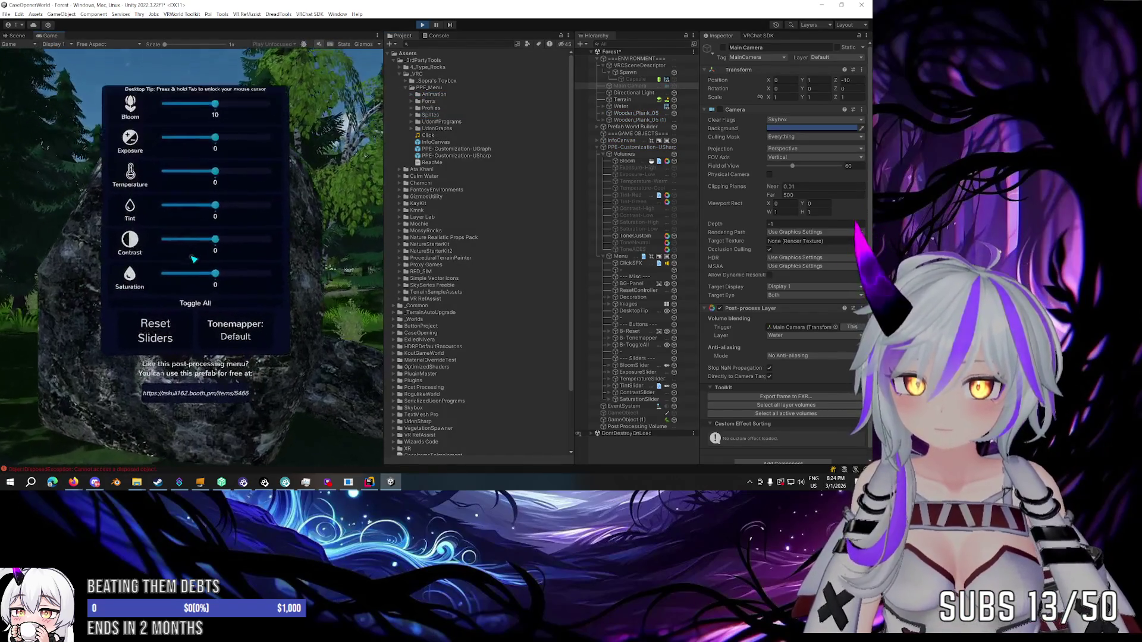
left_click_drag(193, 259, 193, 259)
left_click(193, 259)
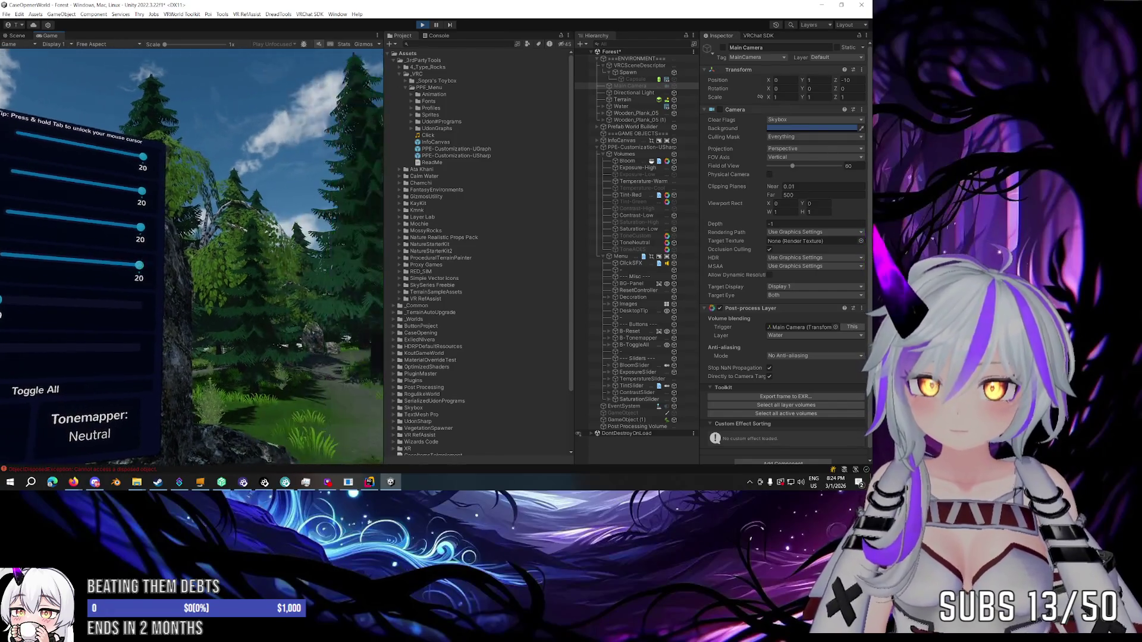
key("Escape")
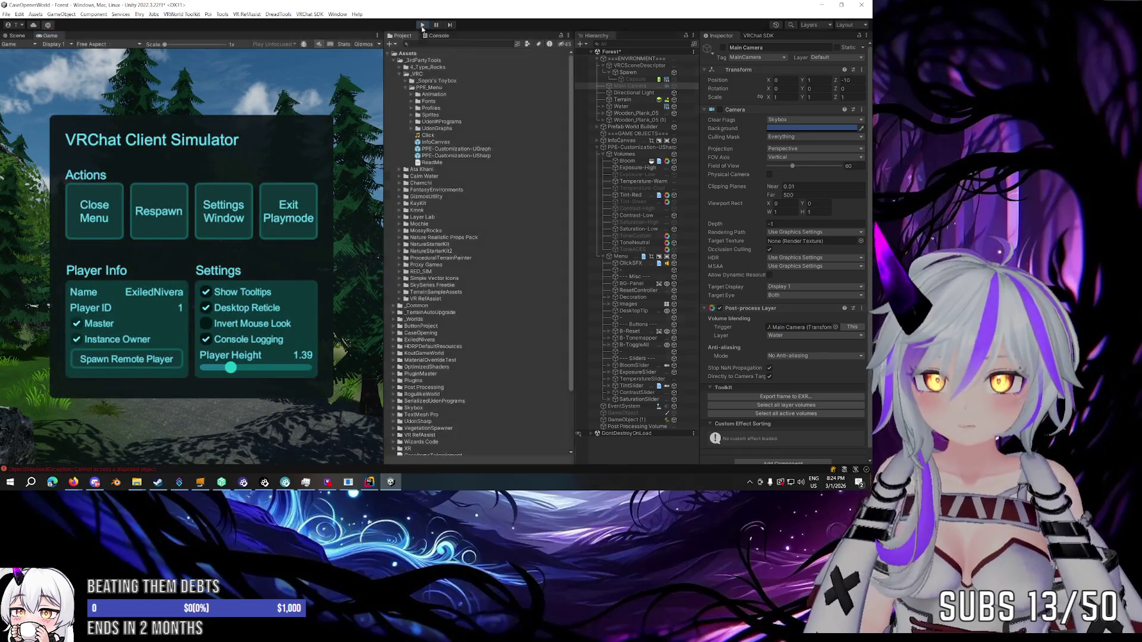
key("Escape")
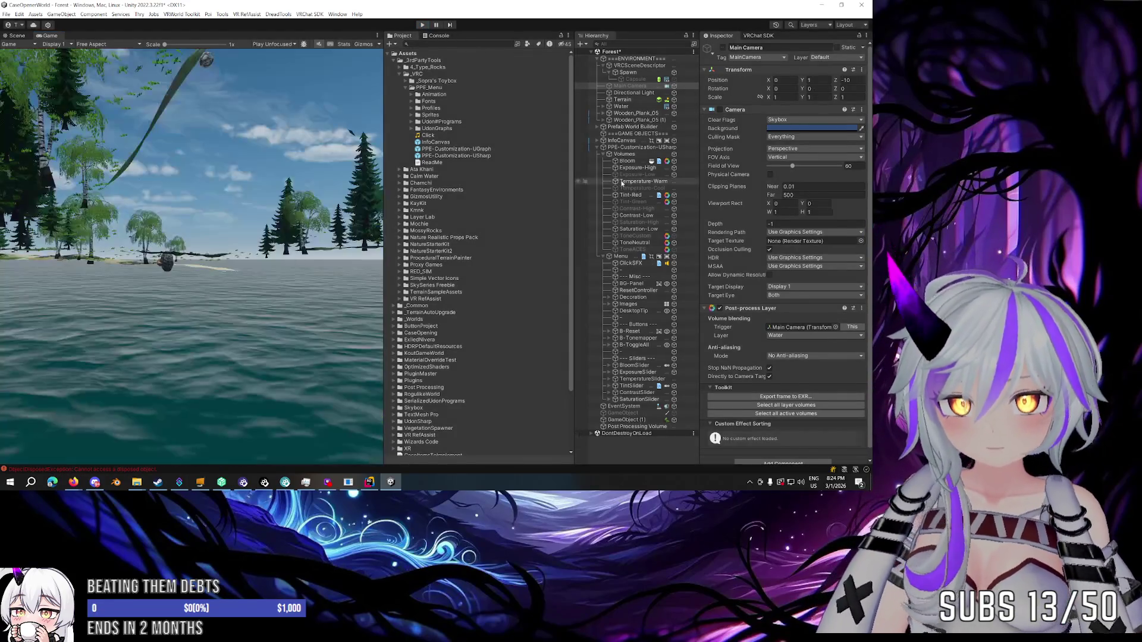
Remove the Post-process Layer from Main Camera and the Post-process Volume from Post Processing Volume.
left_click(861, 361)
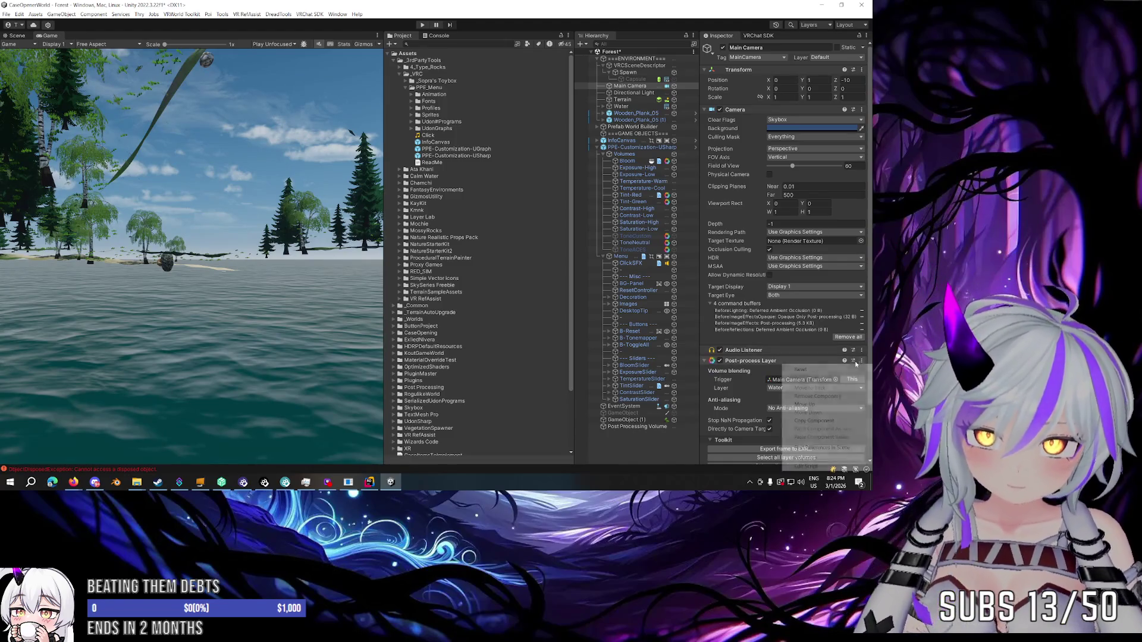
left_click(807, 396)
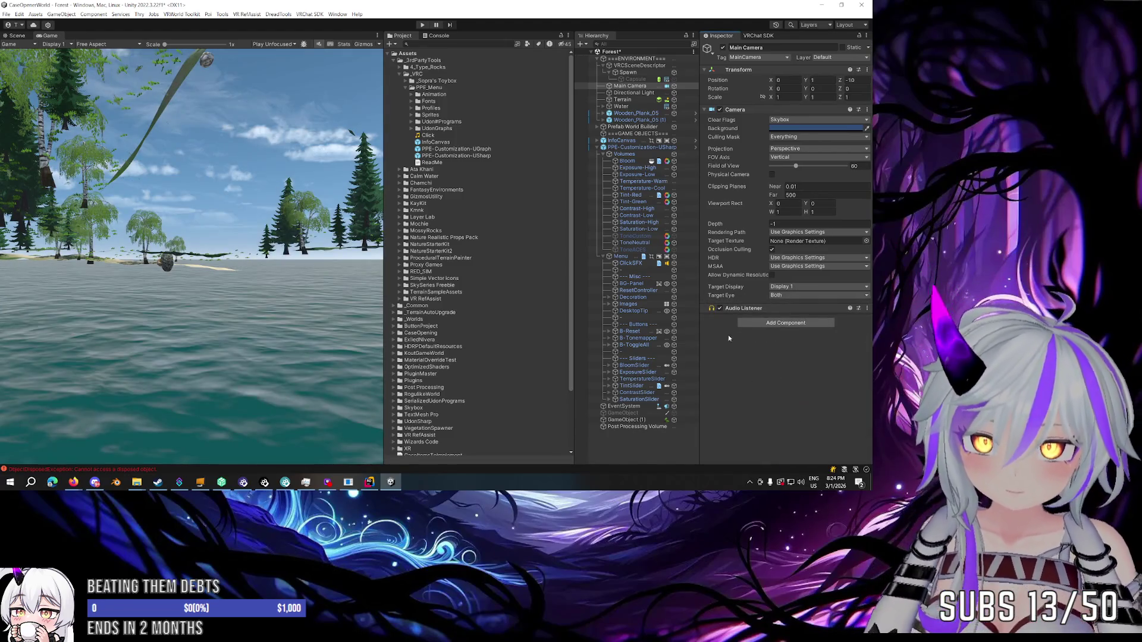
left_click(640, 427)
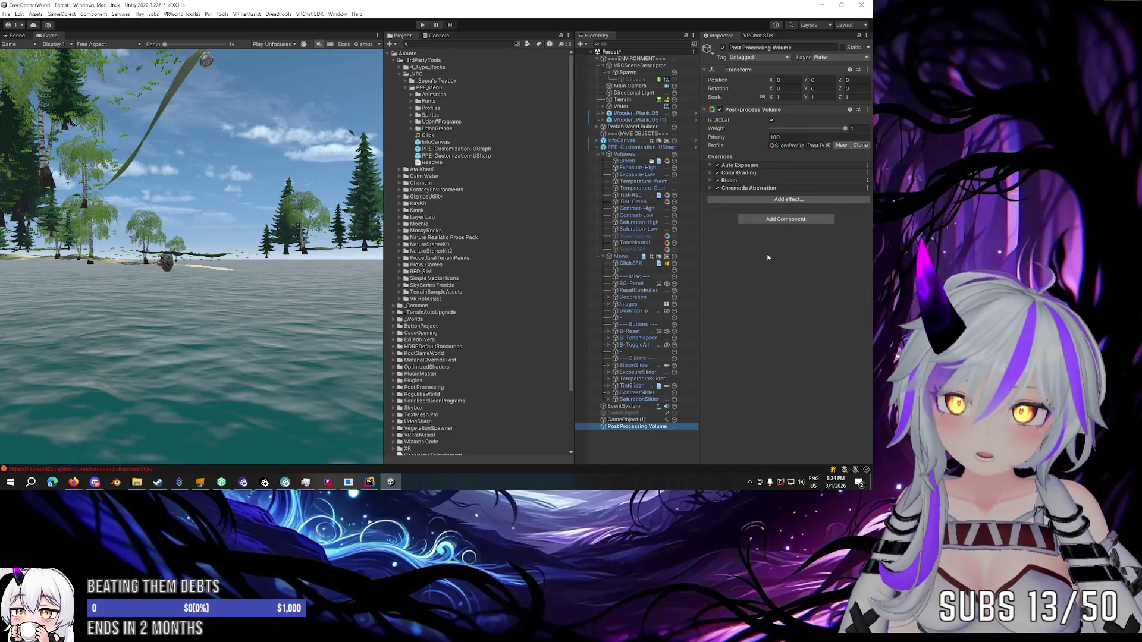
left_click(867, 109)
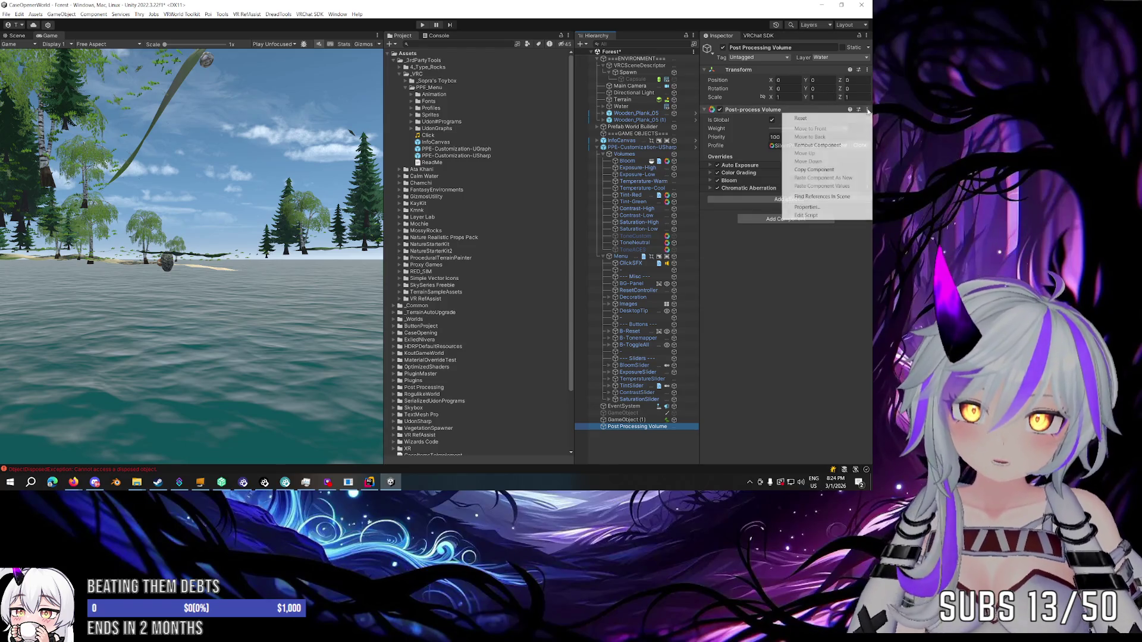
left_click(806, 144)
Select the prefab's Bloom volume, then read through the prefab's ReadMe instructions.
left_click(644, 148)
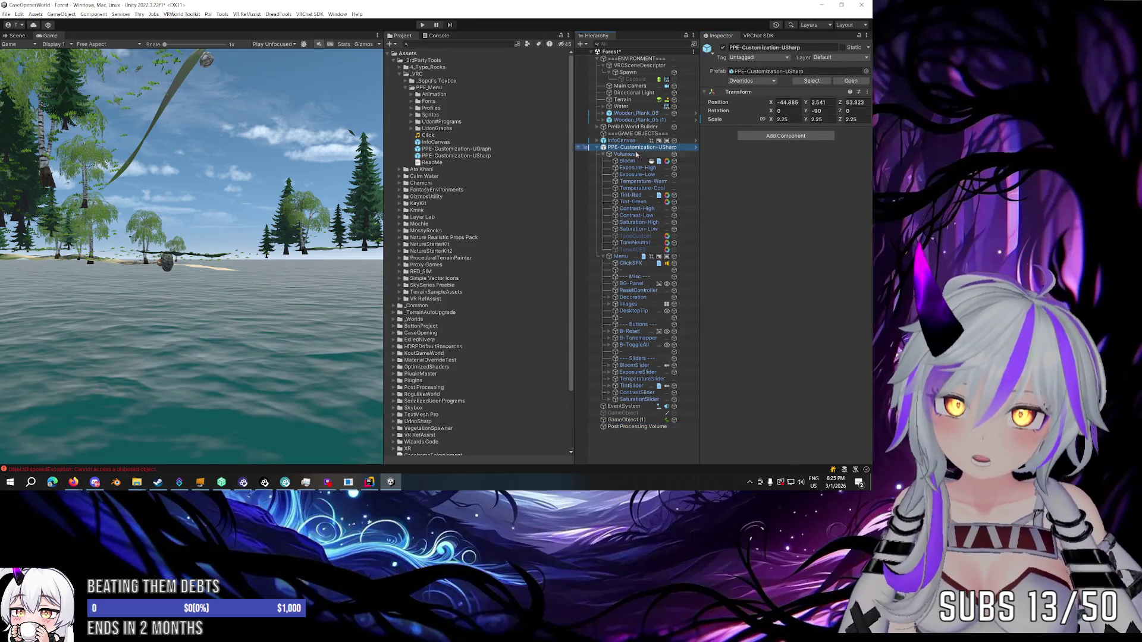
left_click(624, 154)
left_click(627, 162)
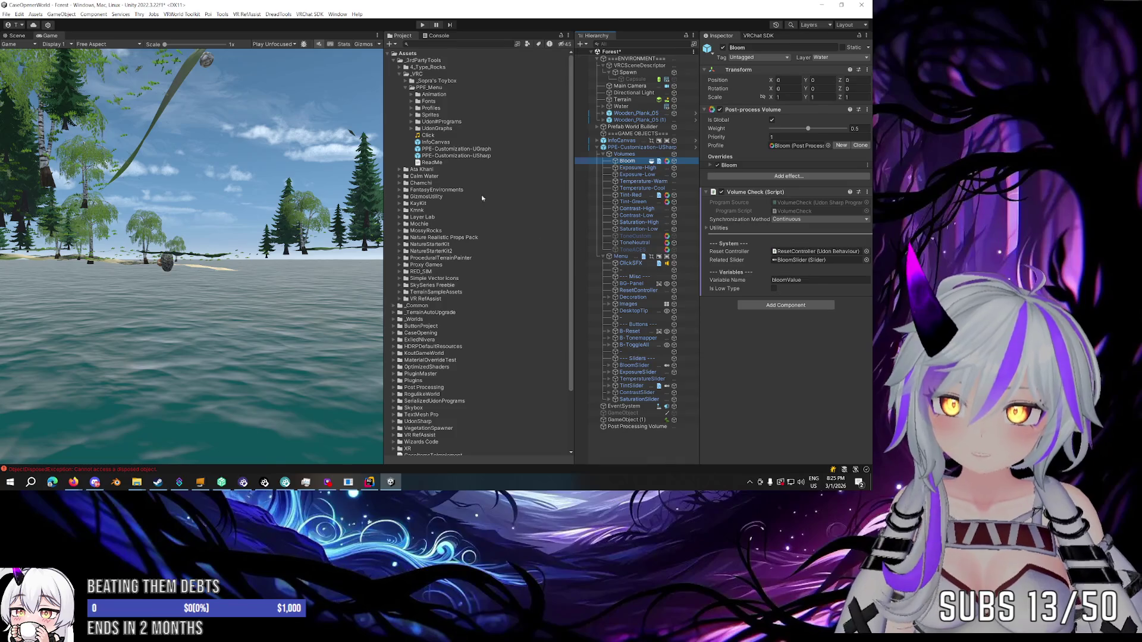
left_click(433, 162)
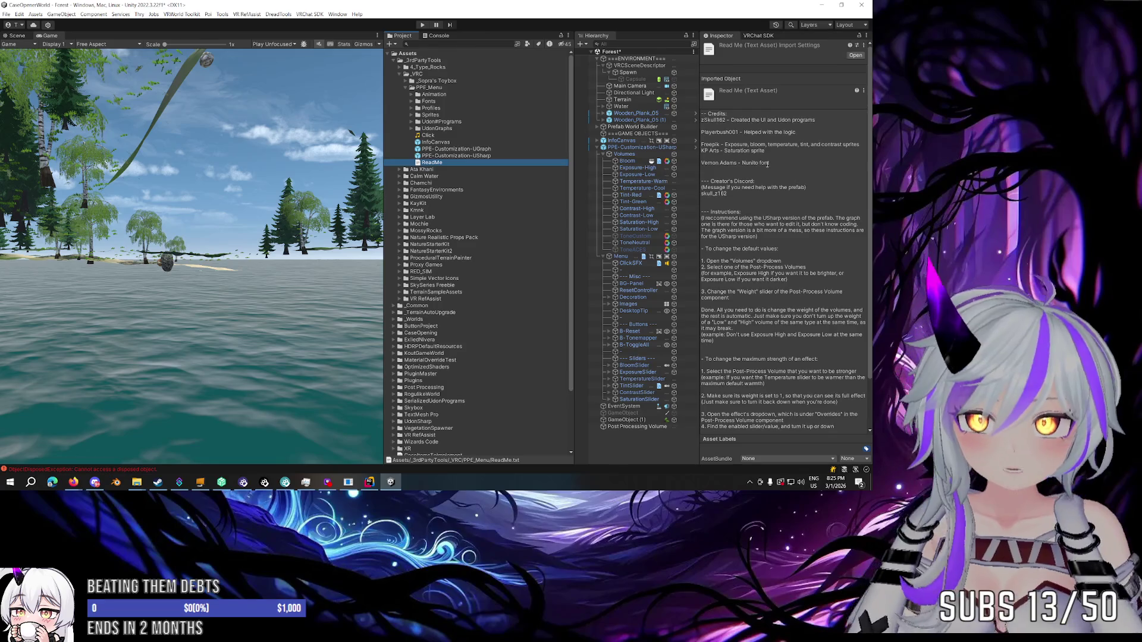
scroll(768, 165, "down", 3)
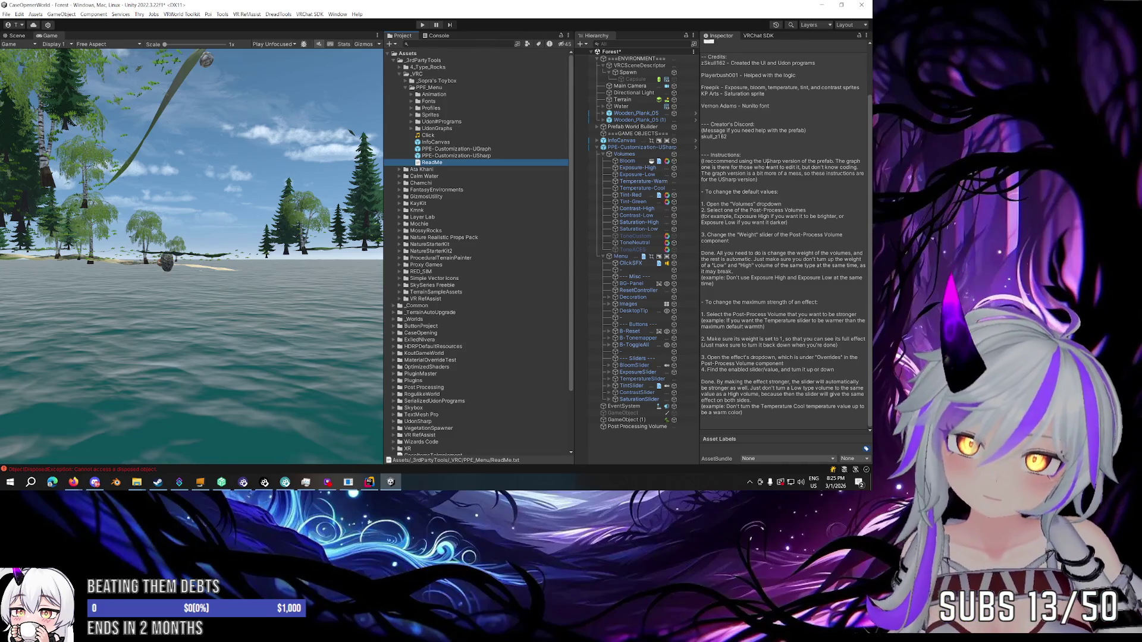
left_click(632, 155)
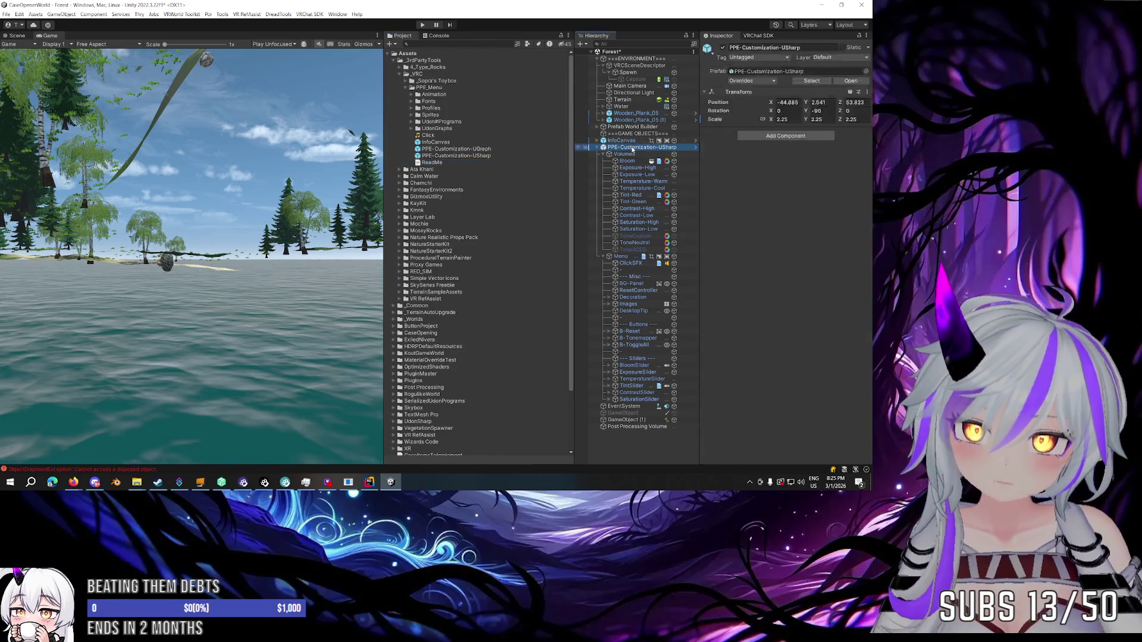
Inspect the Bloom volume and test its weight at 0, undoing back to 0.5.
left_click(629, 160)
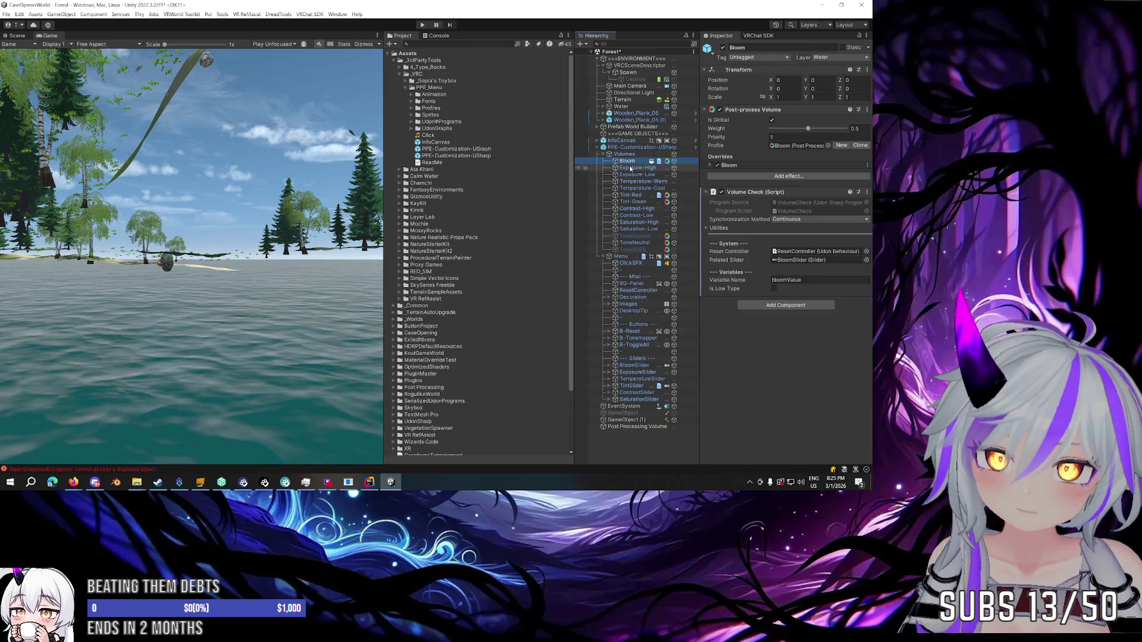
left_click(749, 164)
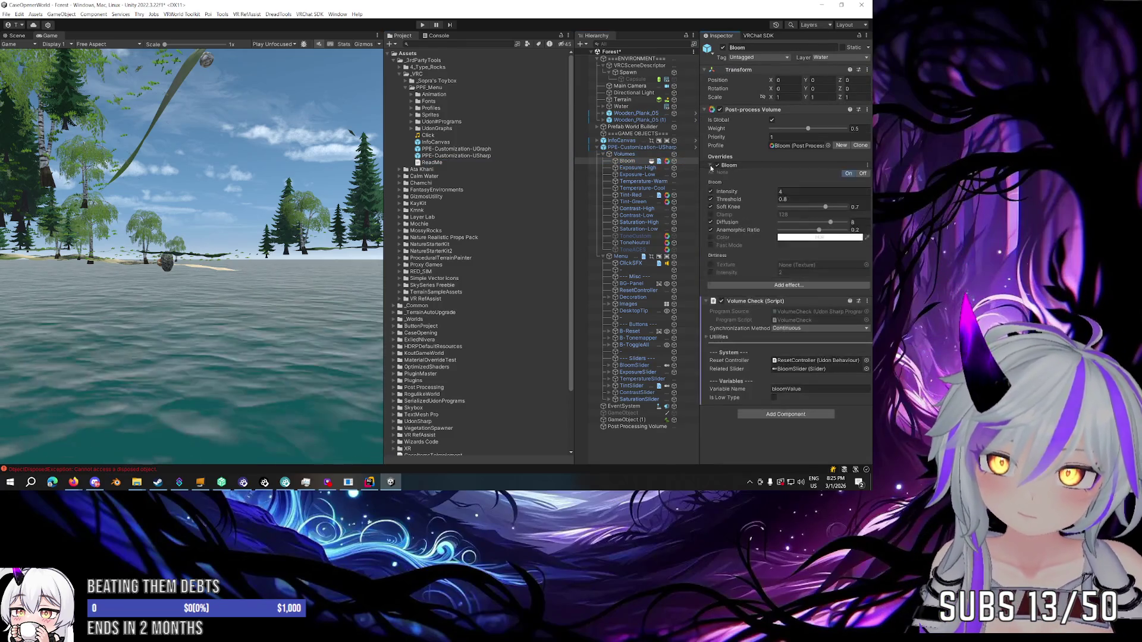
left_click(748, 165)
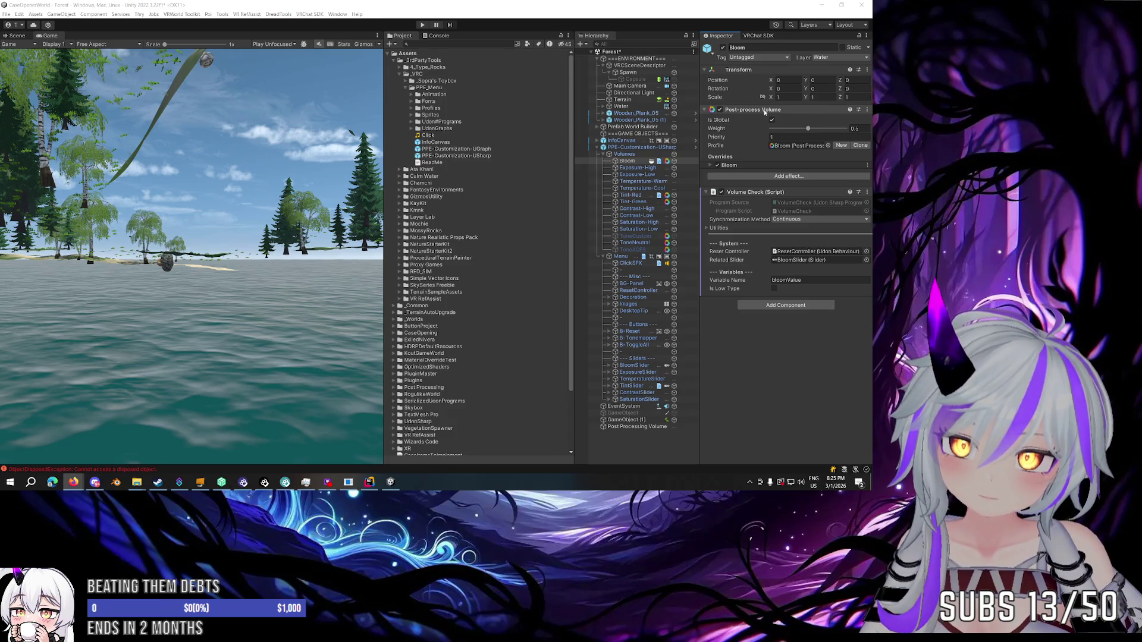
left_click(641, 89)
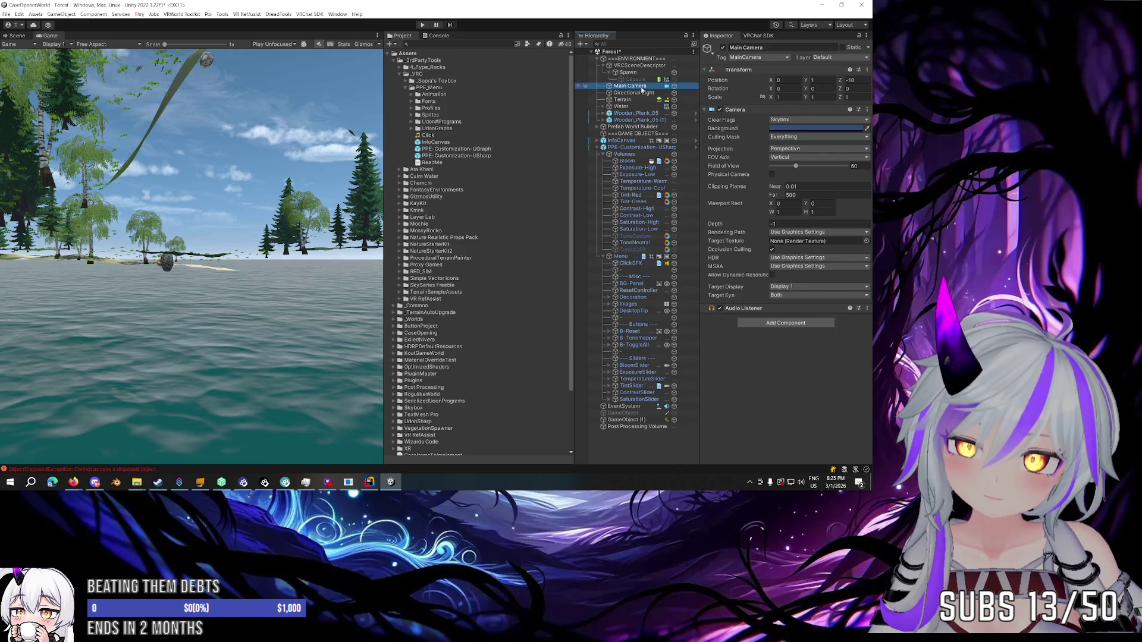
left_click(629, 161)
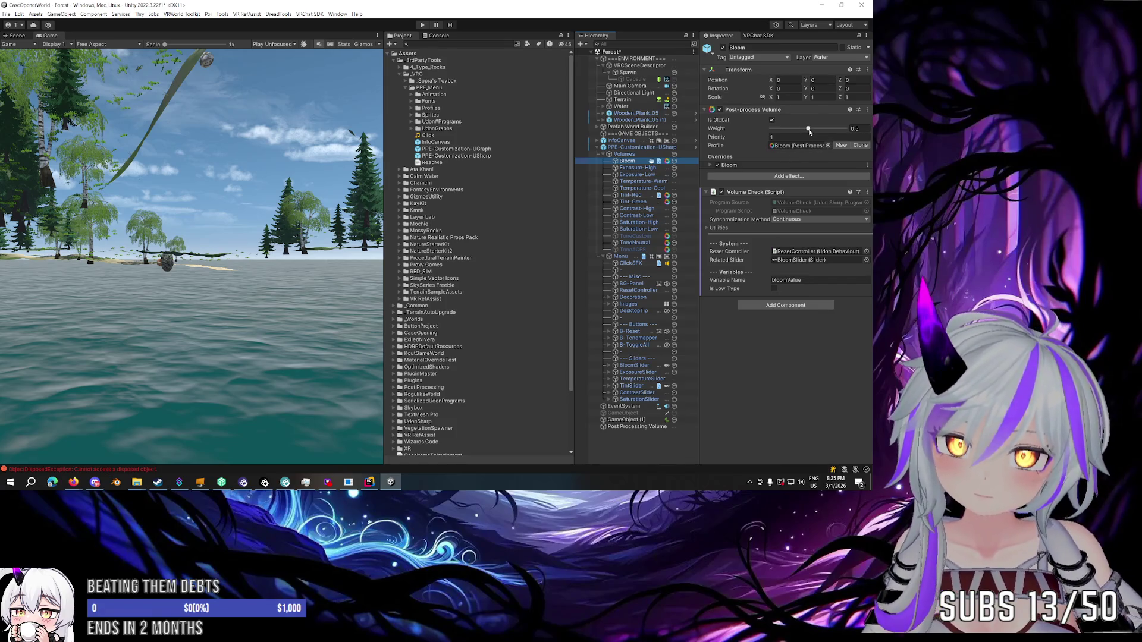
left_click_drag(809, 130, 770, 130)
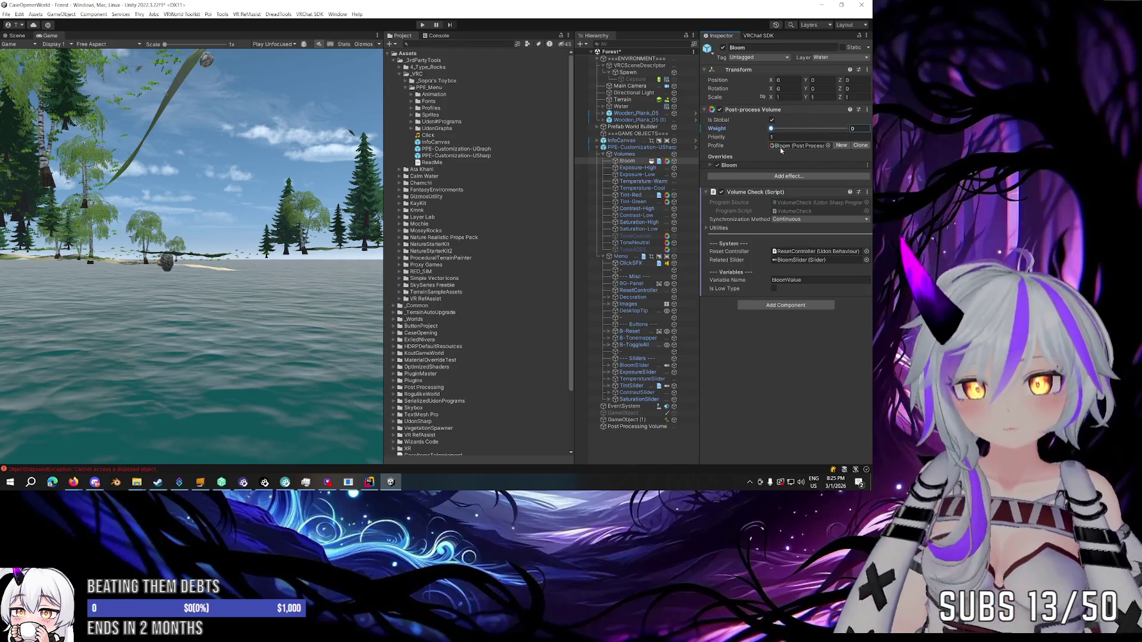
key("ctrl+z")
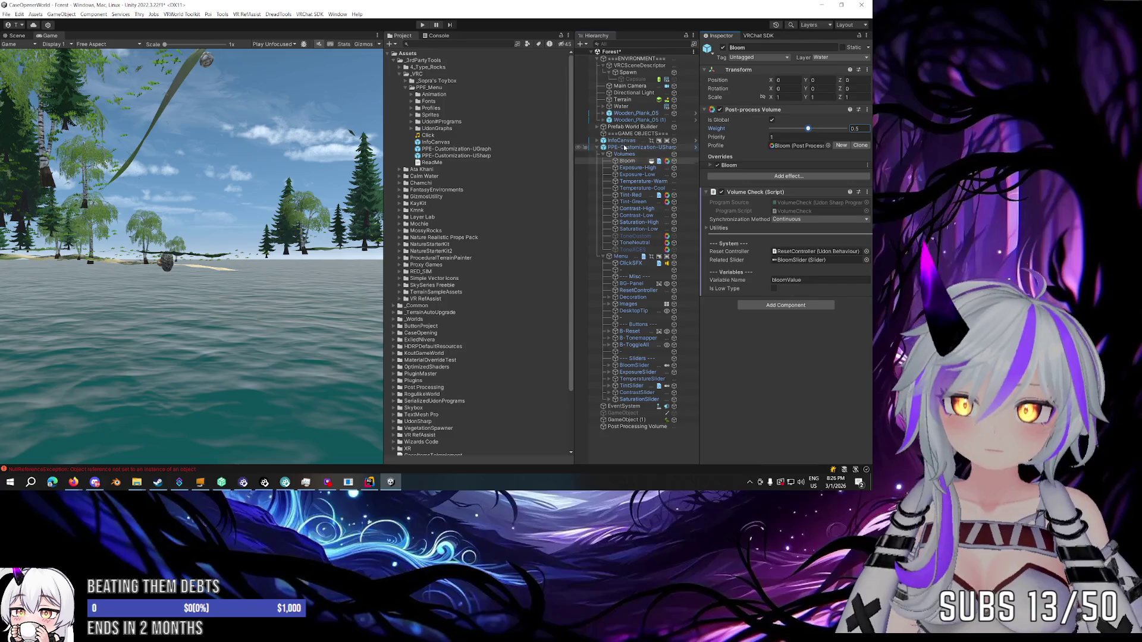
Test the Tint-Red volume weight at 1, return it to 0, and show the Scene view.
left_click(622, 141)
left_click(629, 168)
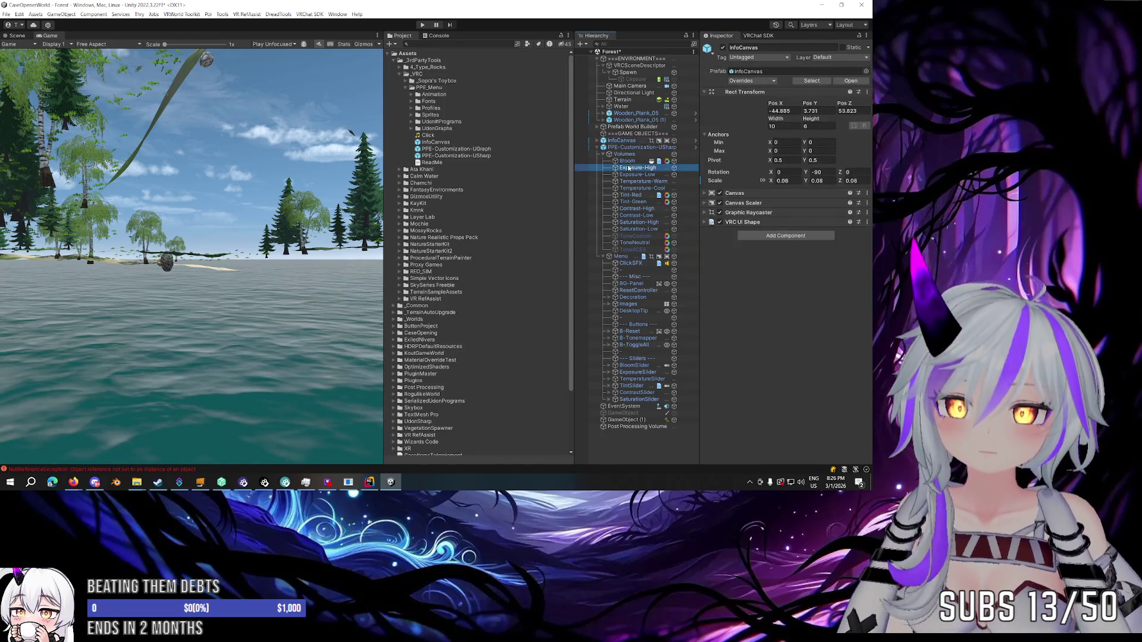
left_click(630, 195)
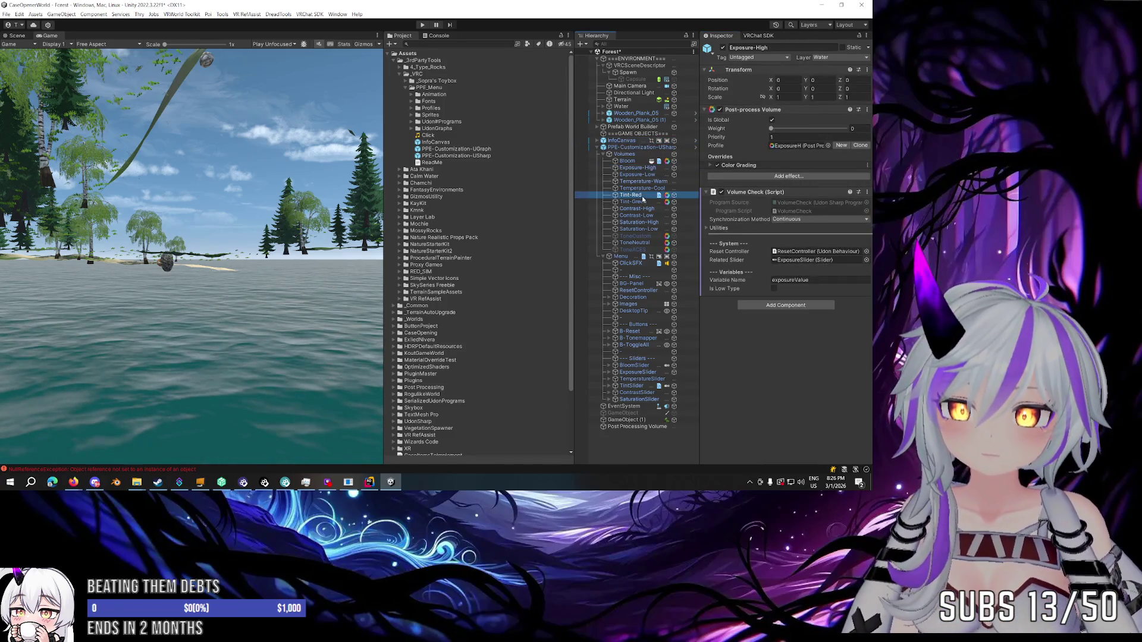
left_click(772, 129)
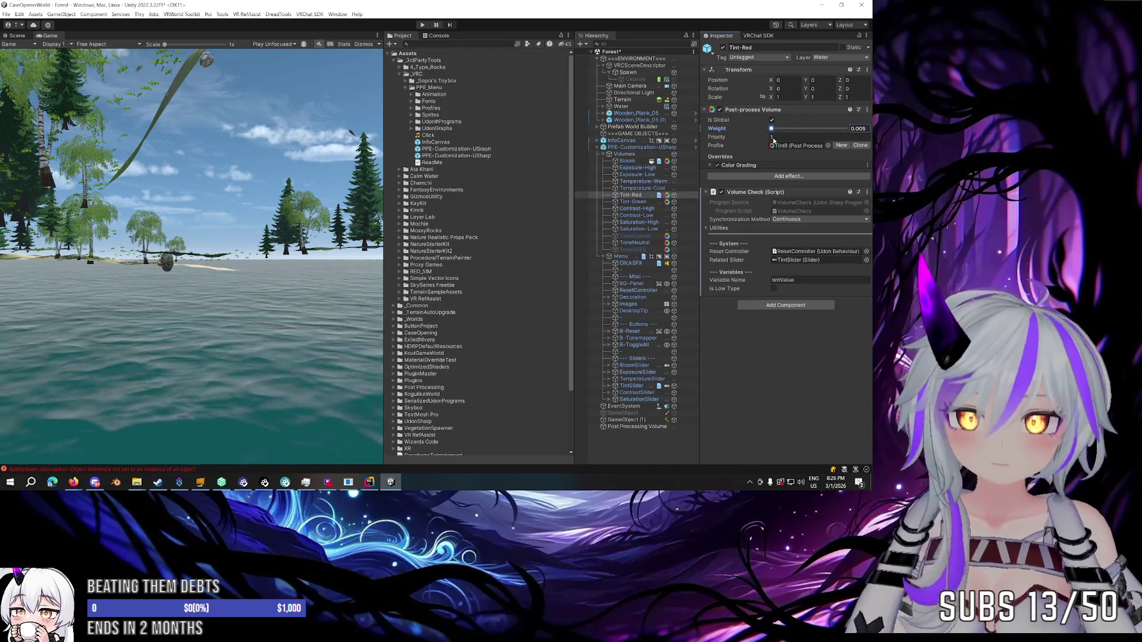
type("1")
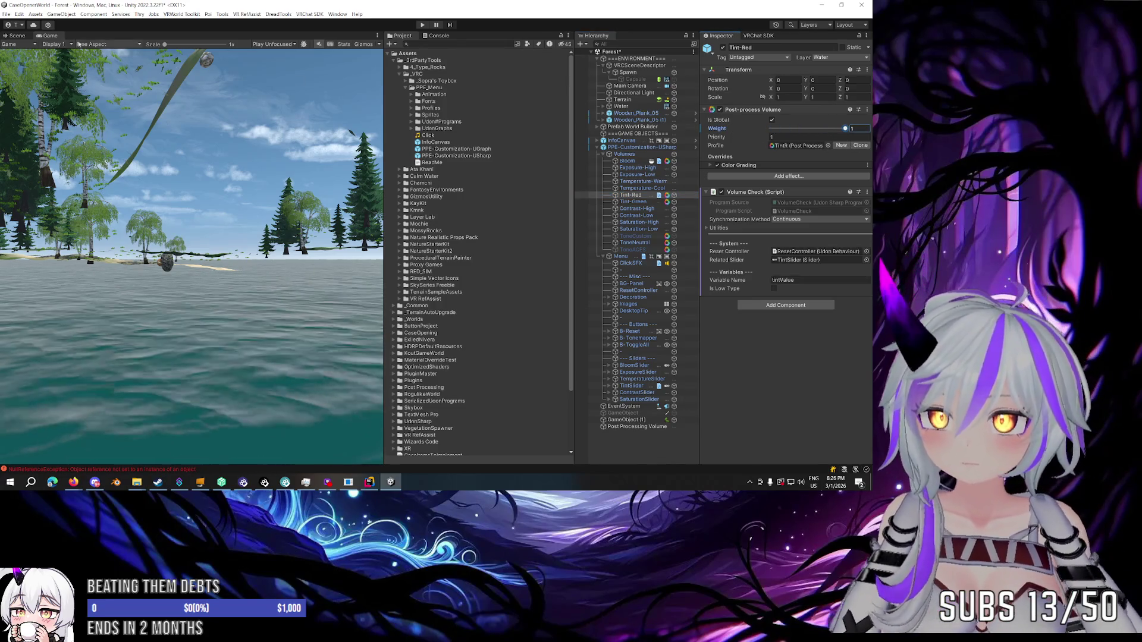
left_click(17, 36)
left_click(771, 129)
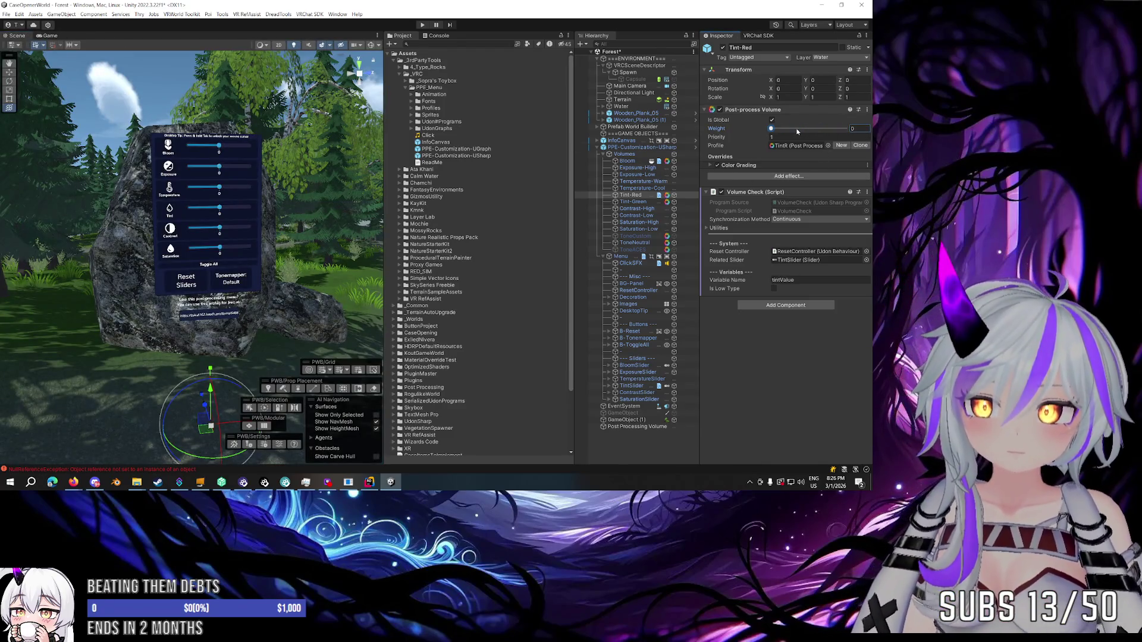
left_click(758, 165)
mouse_move(830, 224)
left_mouse_down()
mouse_move(752, 223)
mouse_move(855, 229)
left_mouse_up()
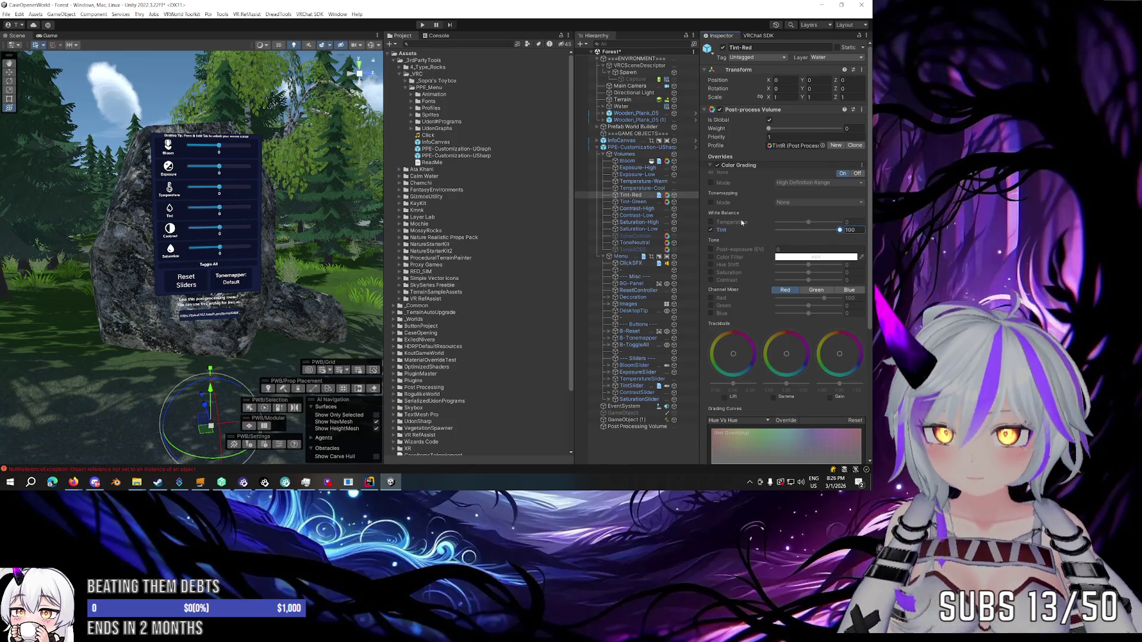
left_click(439, 35)
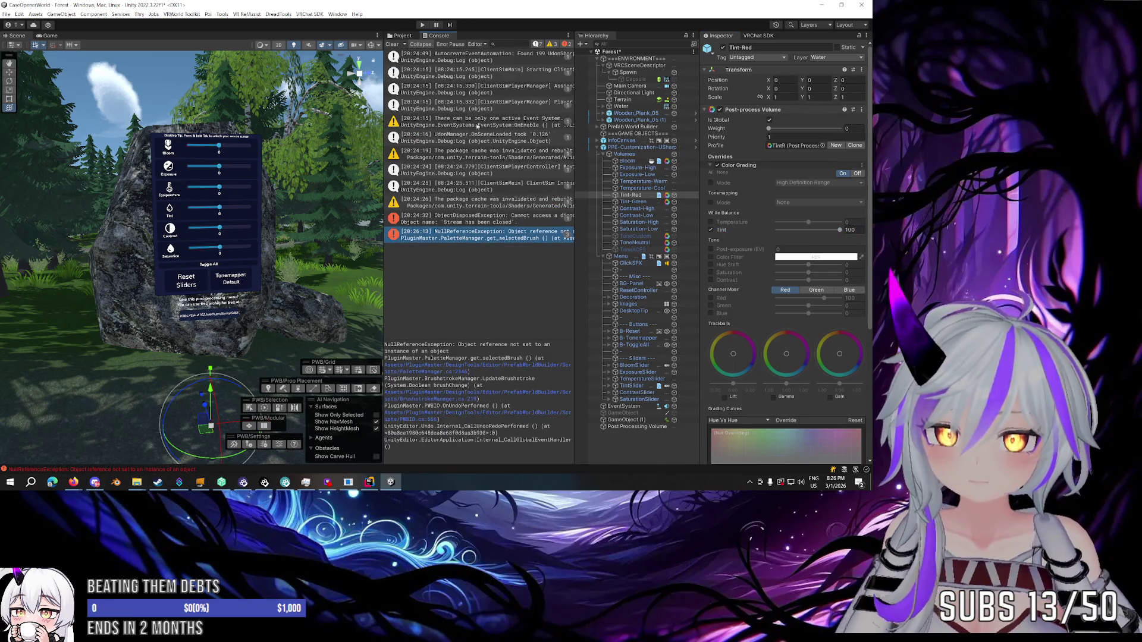
left_click(404, 36)
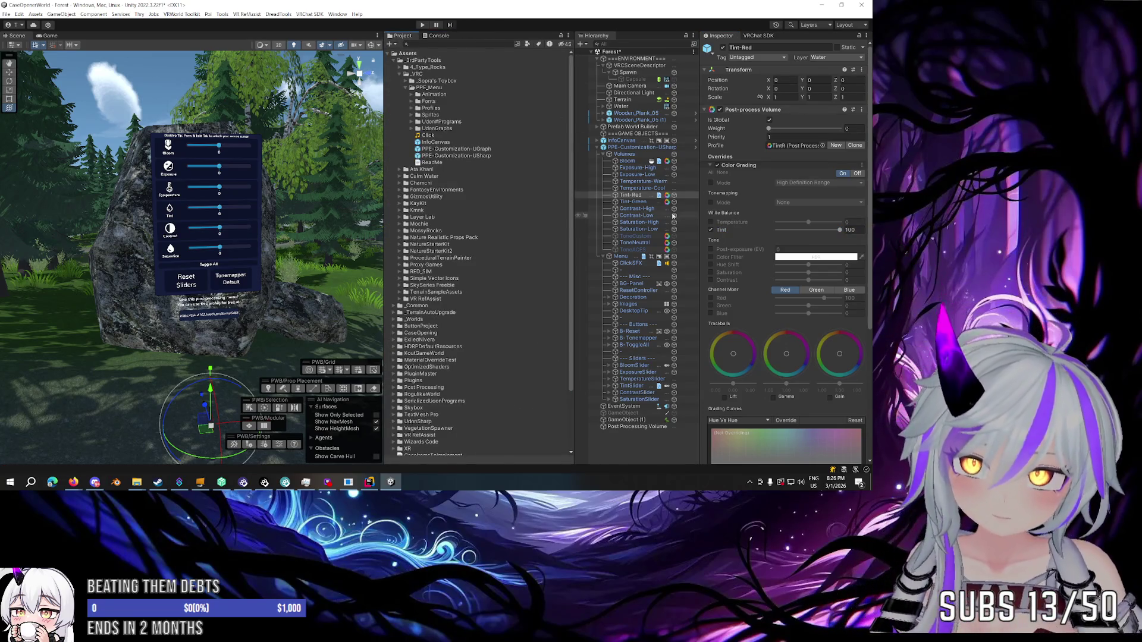
left_click(634, 250)
left_click(634, 243)
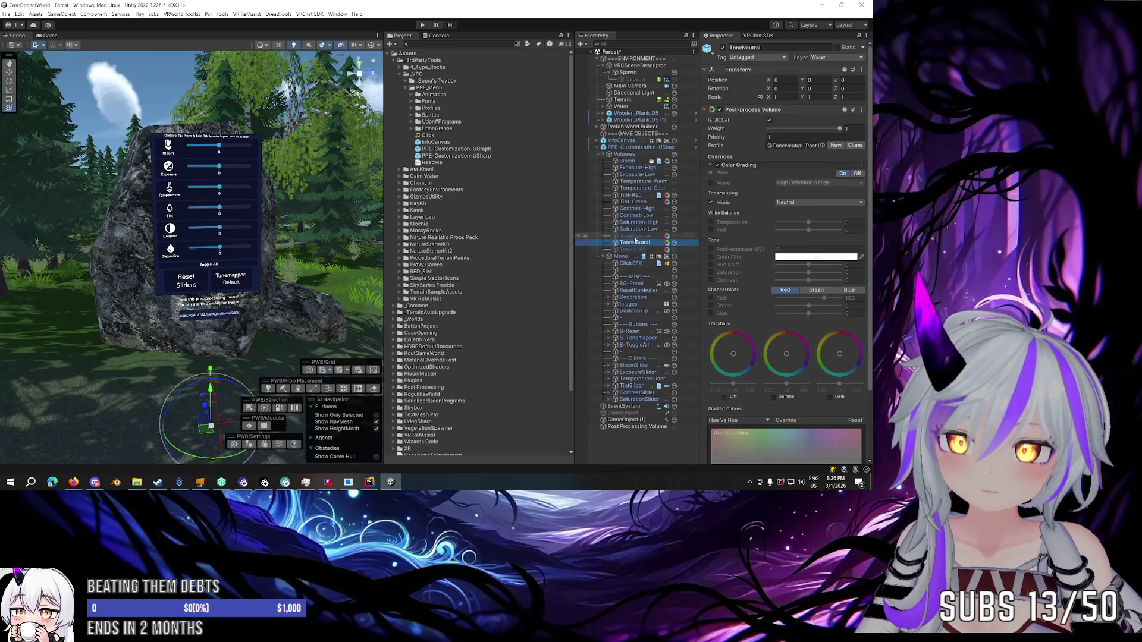
left_click(637, 230)
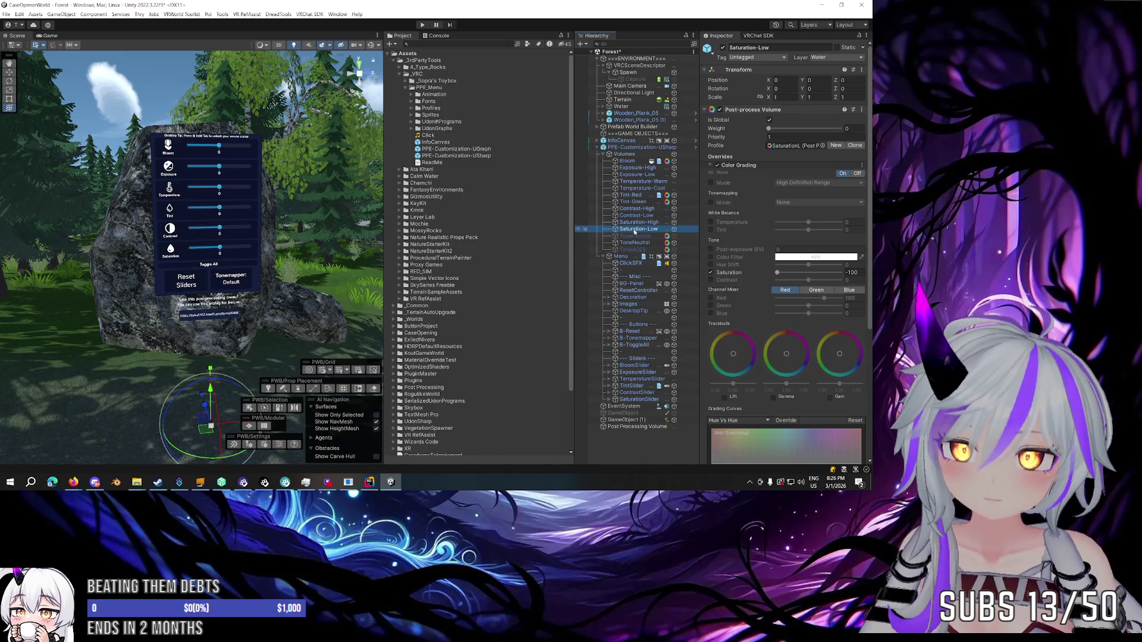
left_click(604, 257)
left_click(627, 161)
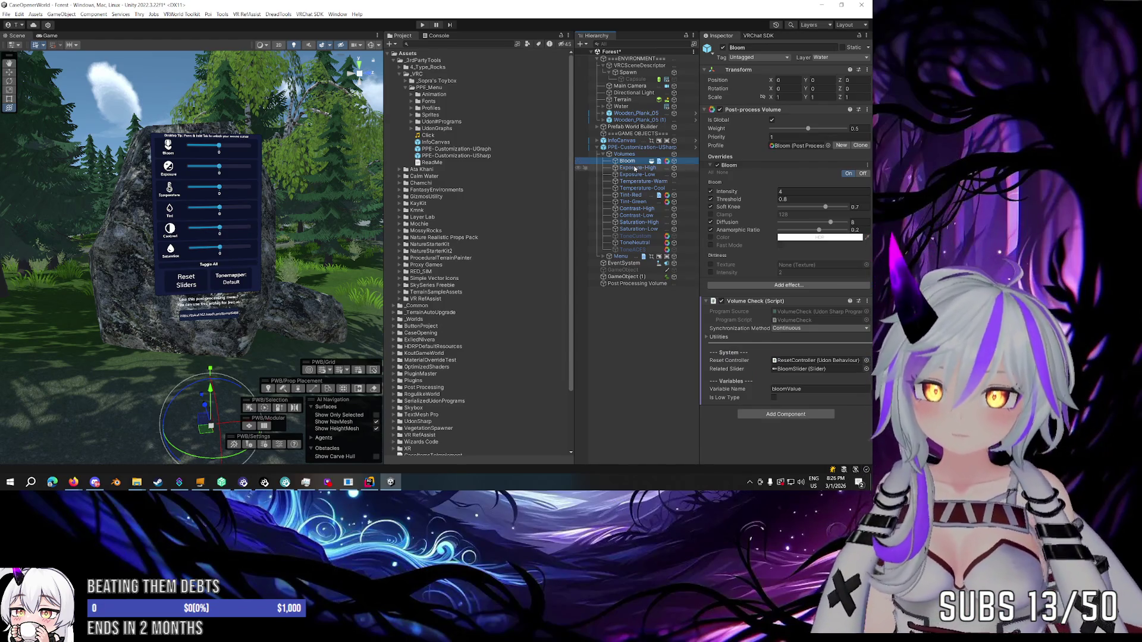
left_click(632, 148)
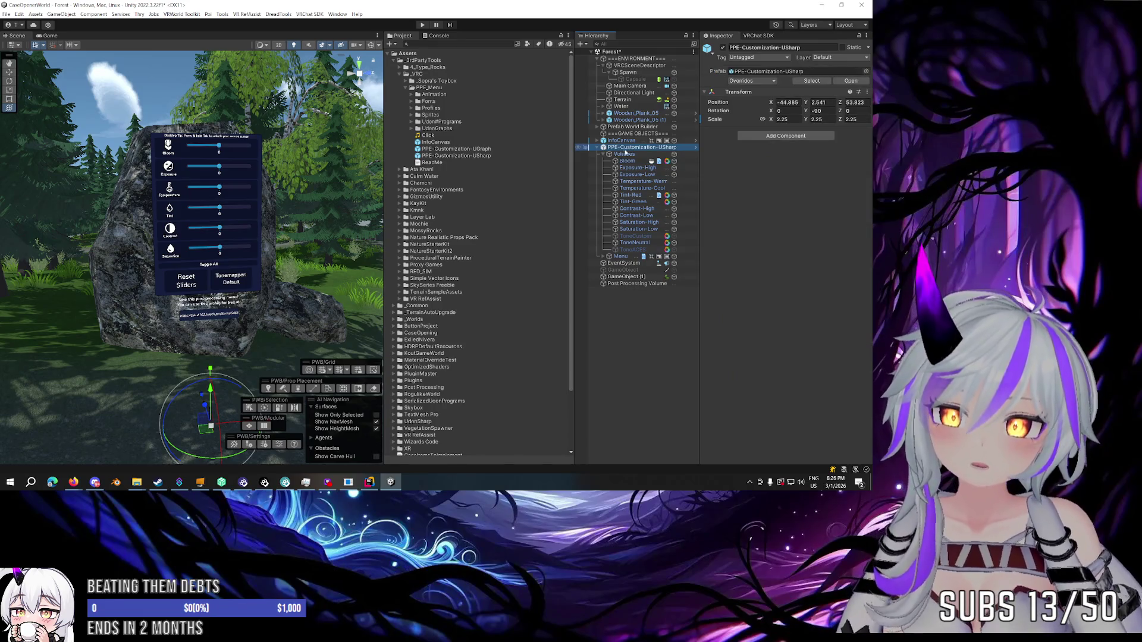
left_click(624, 154)
left_click(625, 162)
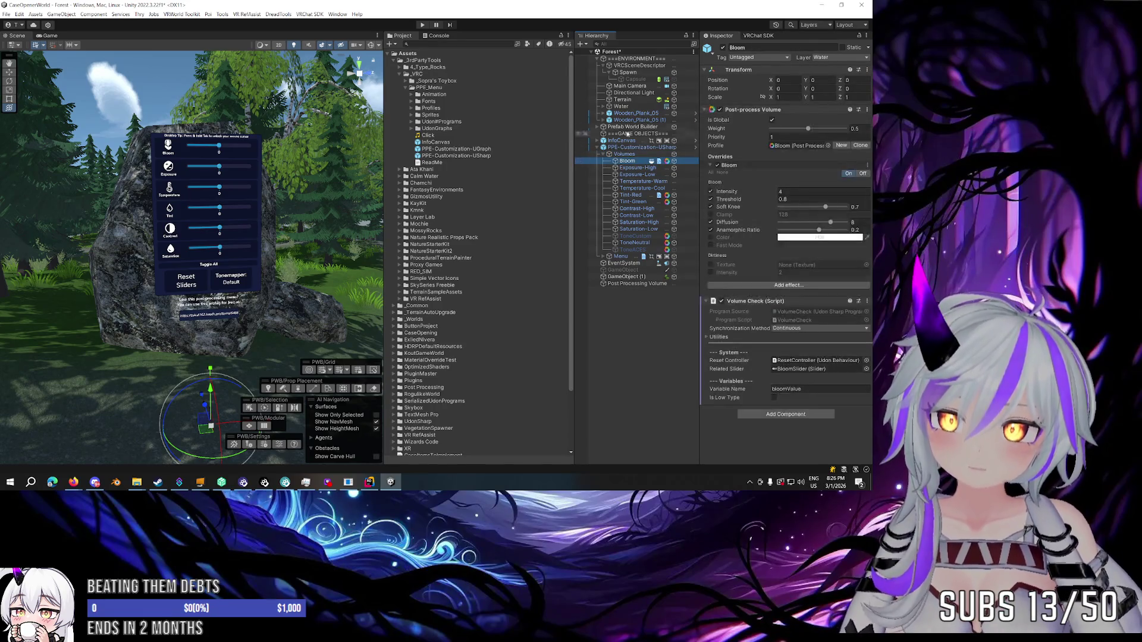
left_click(630, 85)
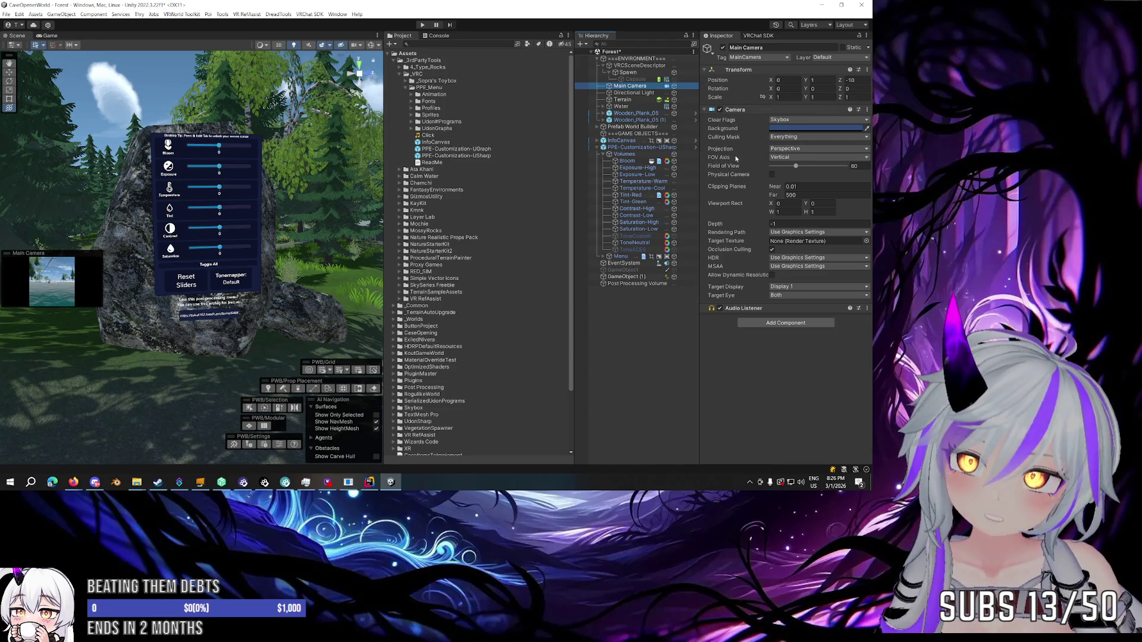
left_click(628, 161)
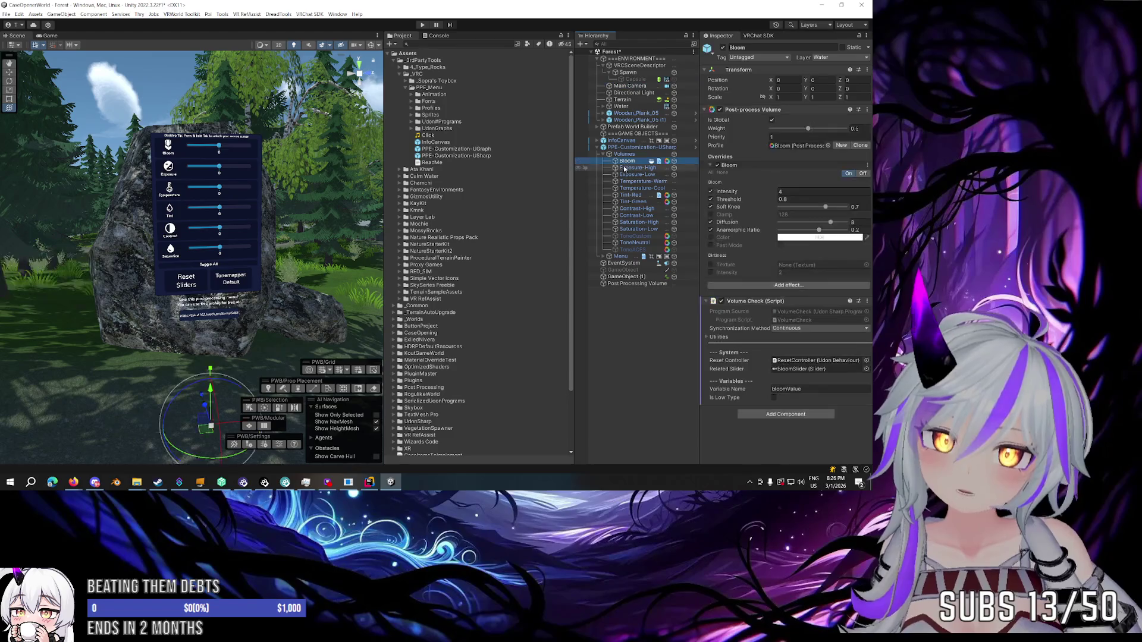
left_click(786, 147)
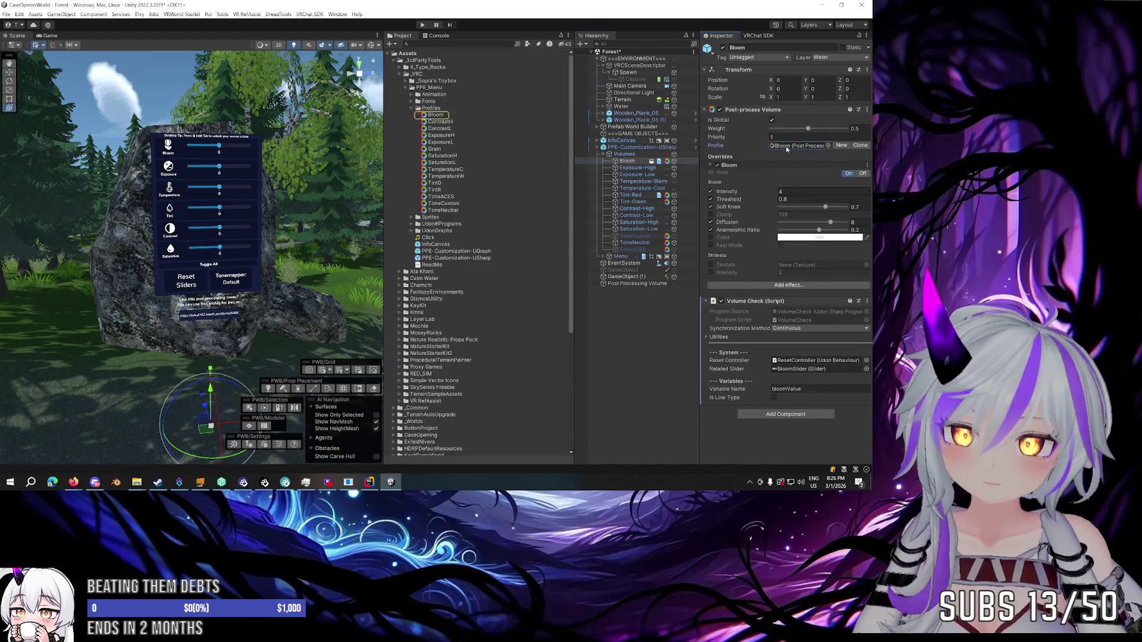
left_click(412, 107)
left_click(628, 86)
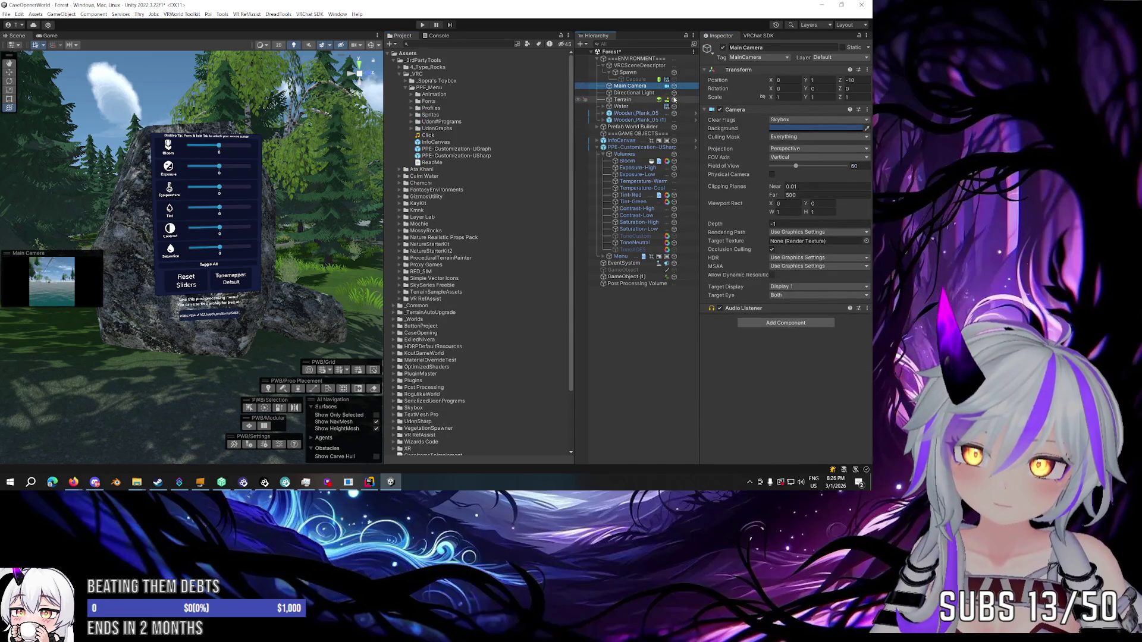
left_click(628, 72)
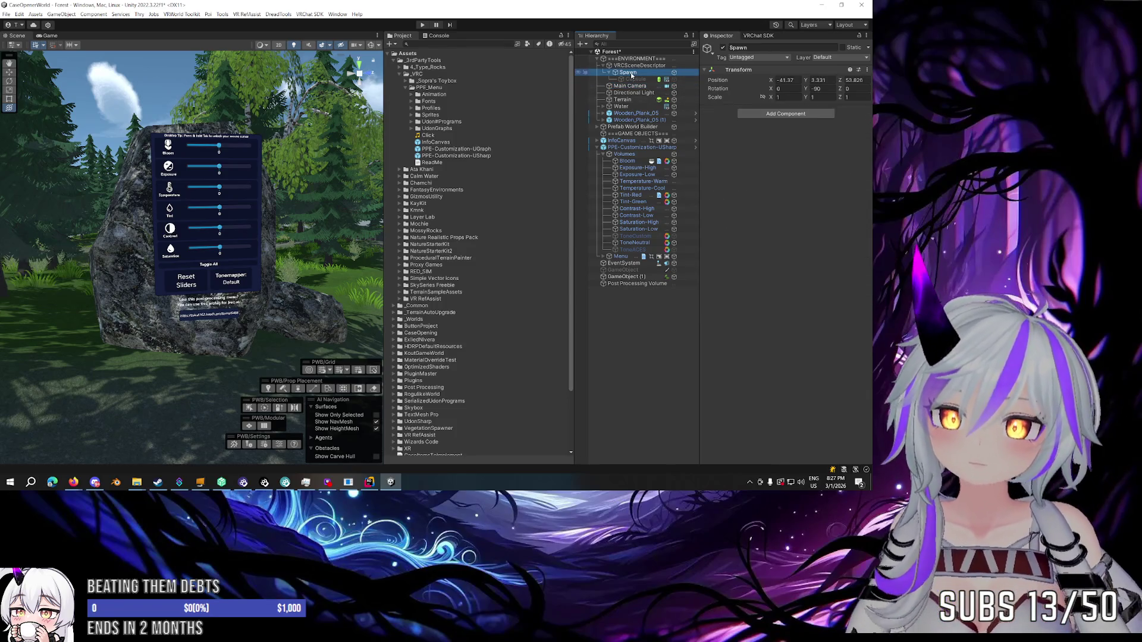
left_click(629, 86)
left_click(795, 323)
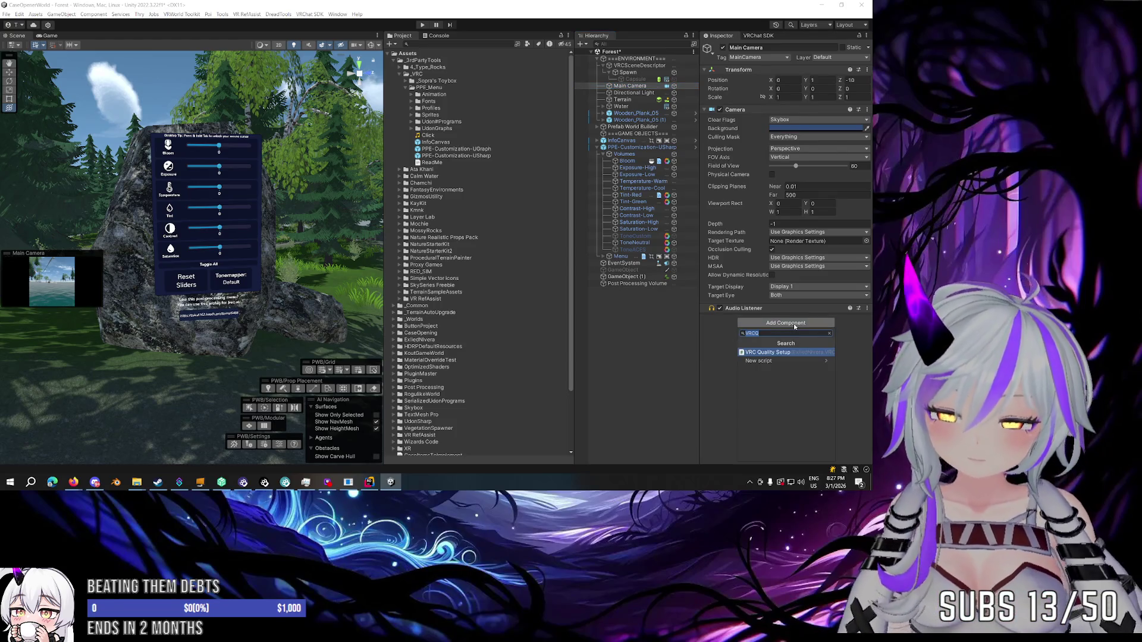
type("Post")
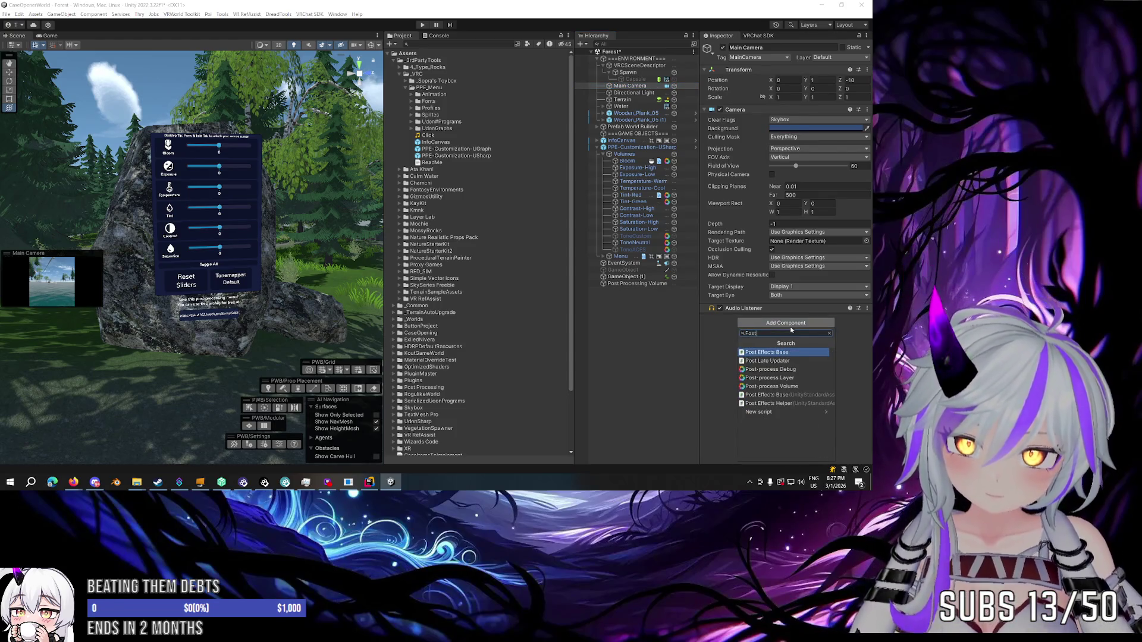
left_click(791, 386)
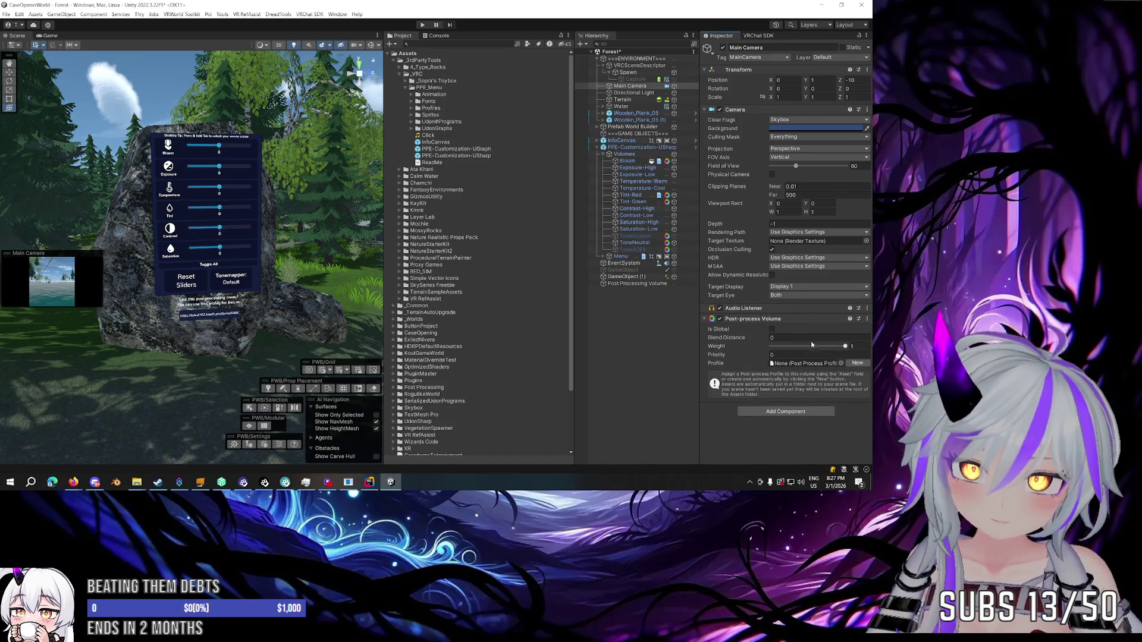
left_click(772, 331)
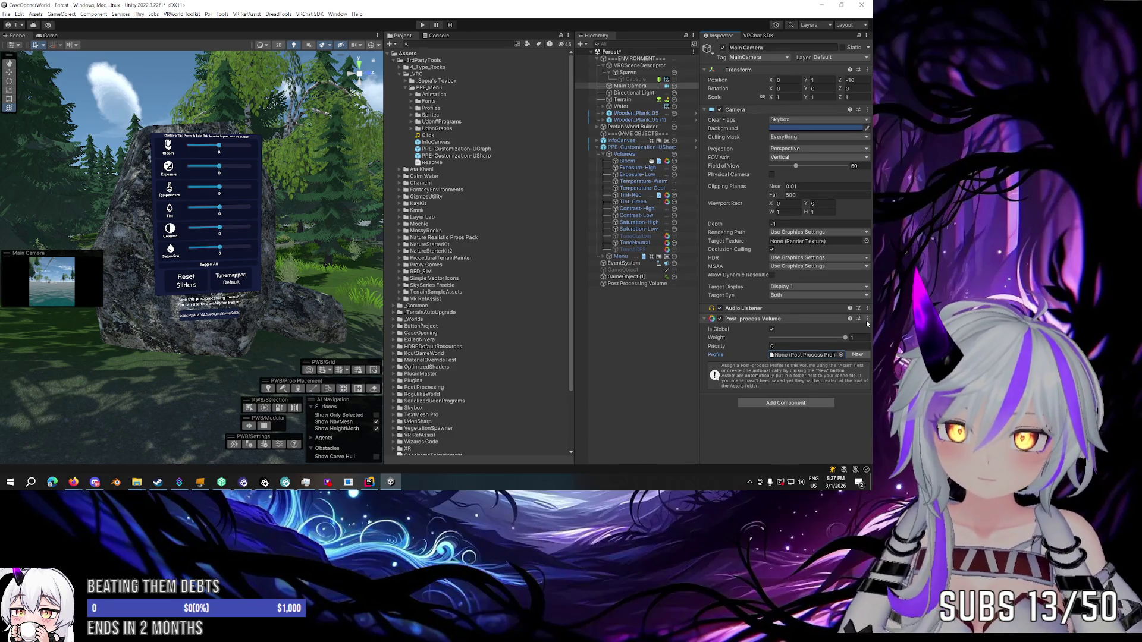
right_click(780, 320)
left_click(797, 354)
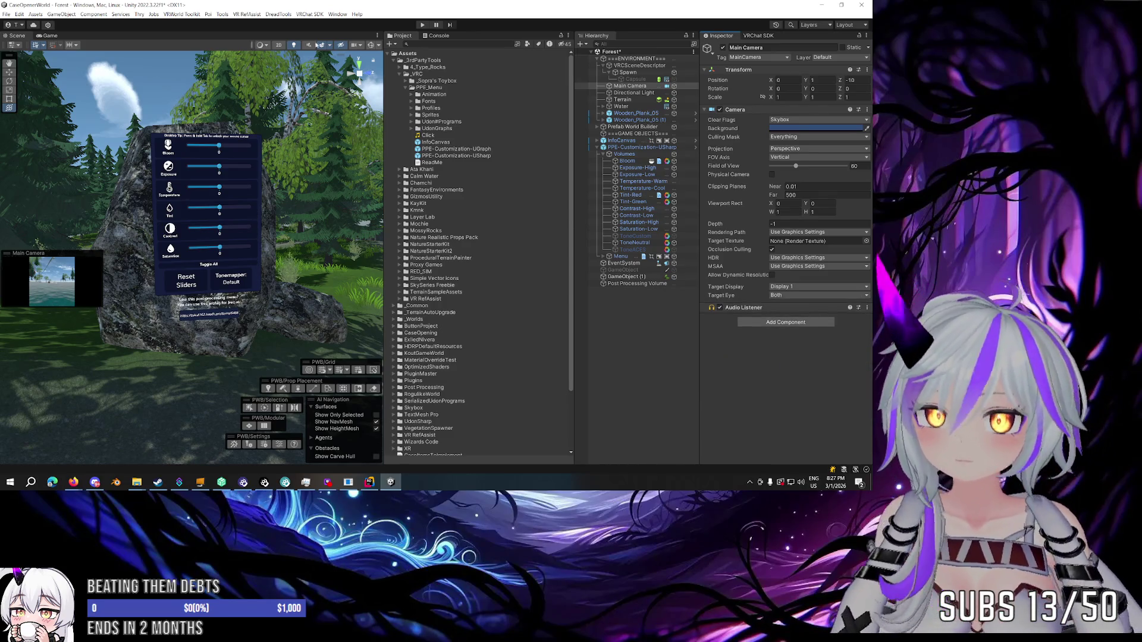
left_click(247, 14)
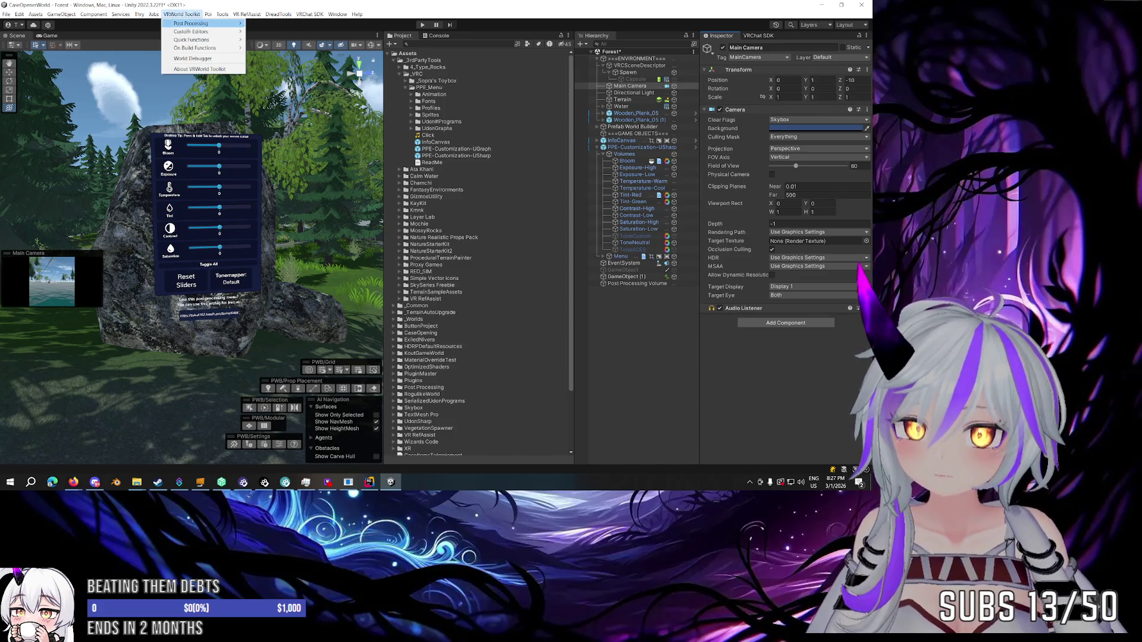
Run the toolkit's post processing setup, remove the duplicate volume, and make the remaining one global.
mouse_move(218, 33)
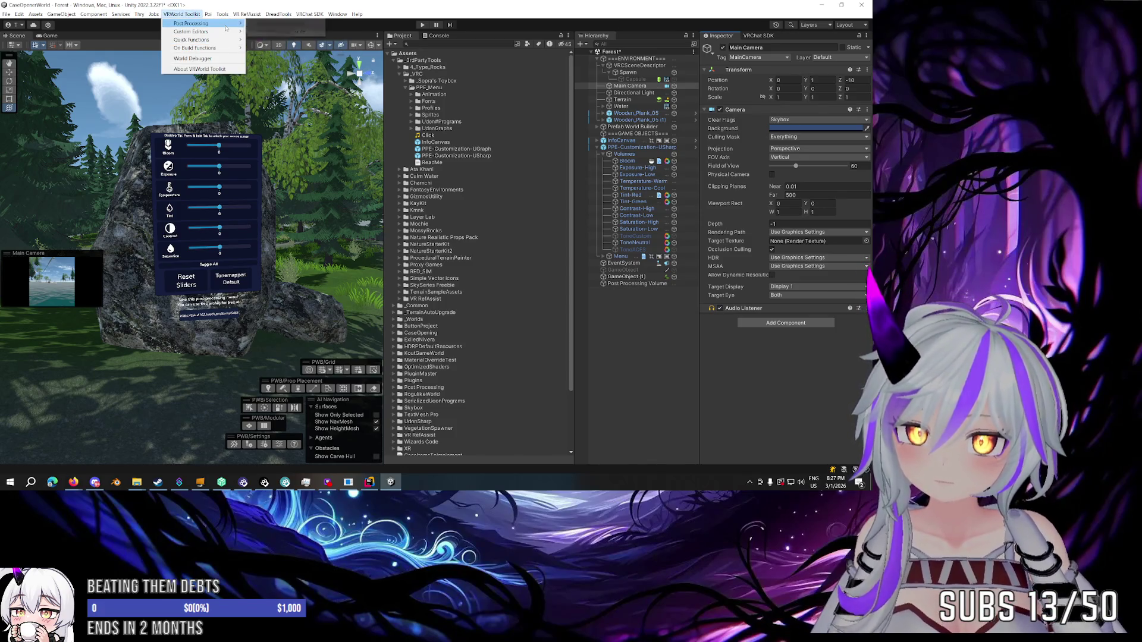
left_click(279, 34)
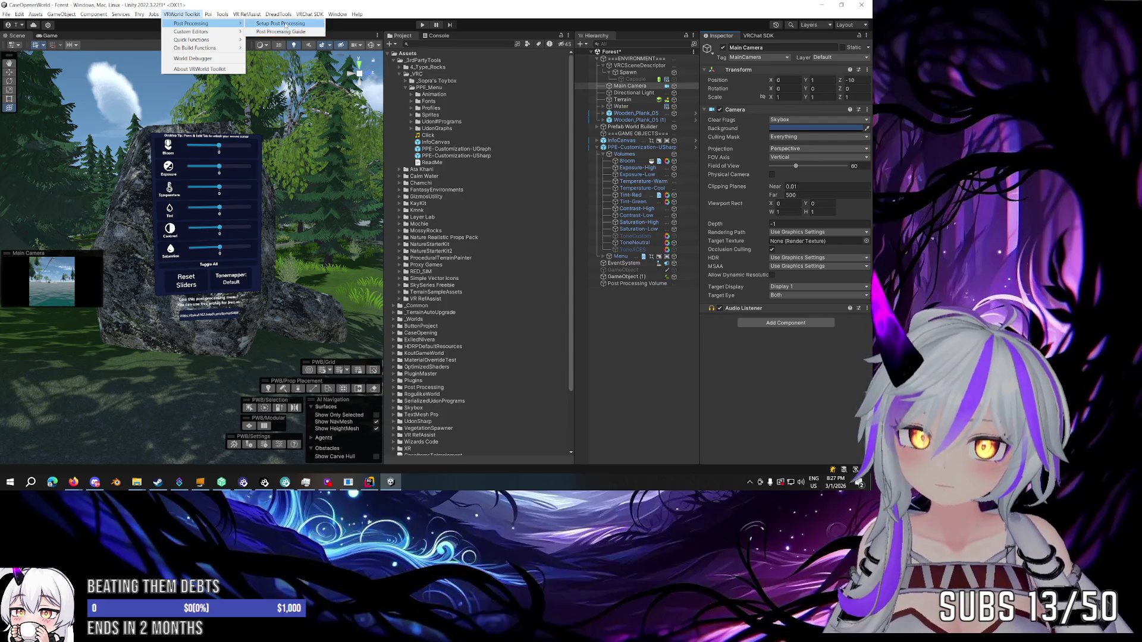
left_click(454, 253)
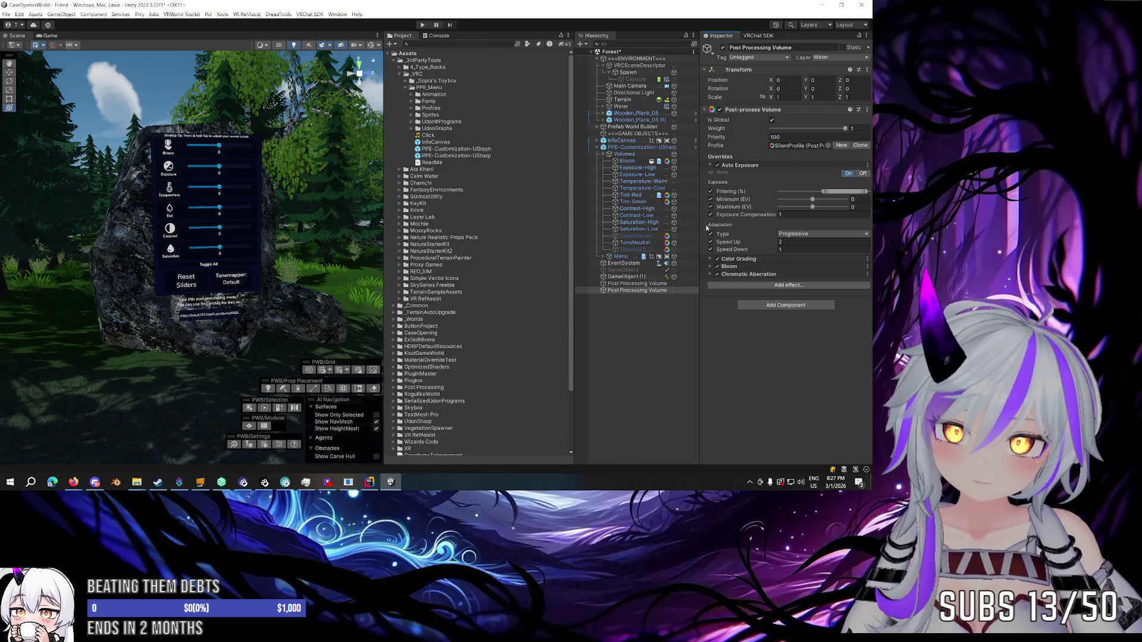
left_click(709, 167)
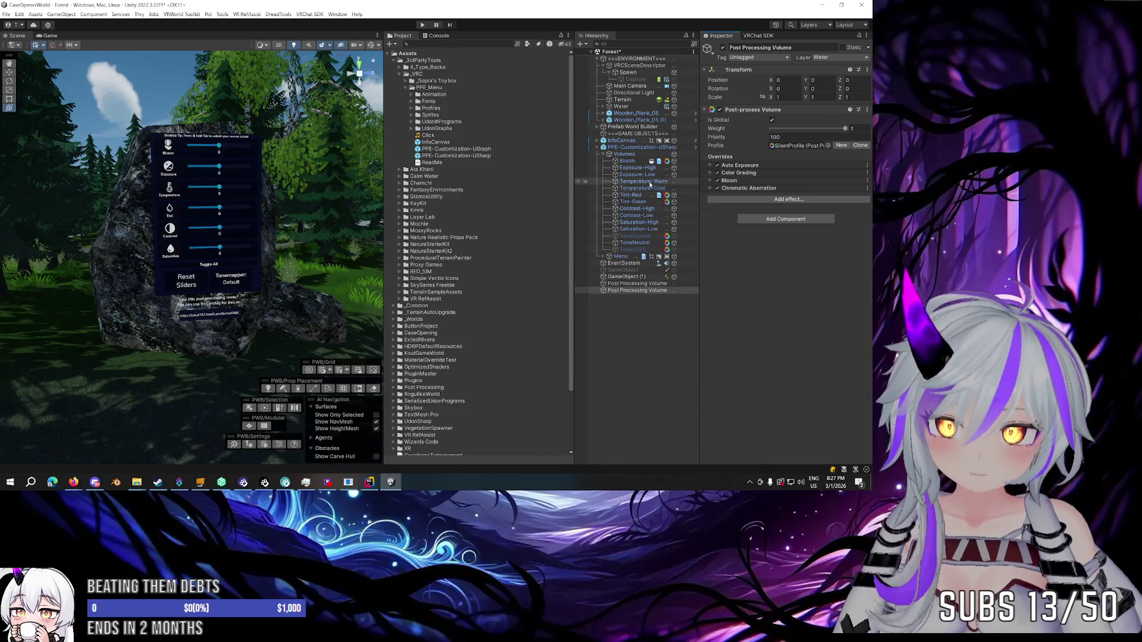
left_click(630, 162)
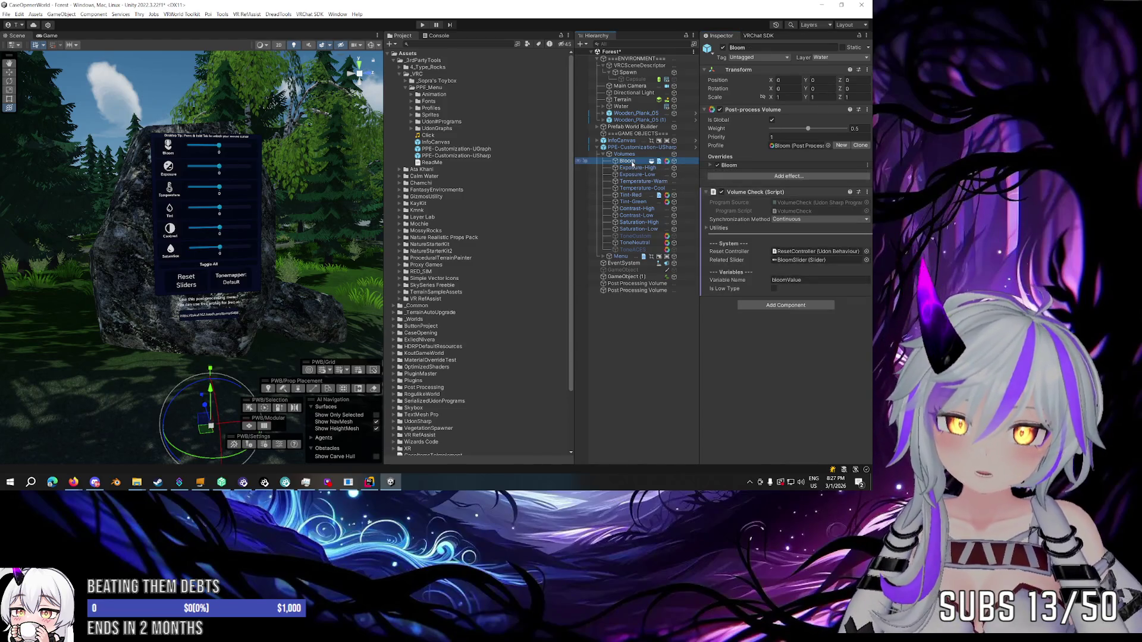
left_click(637, 284)
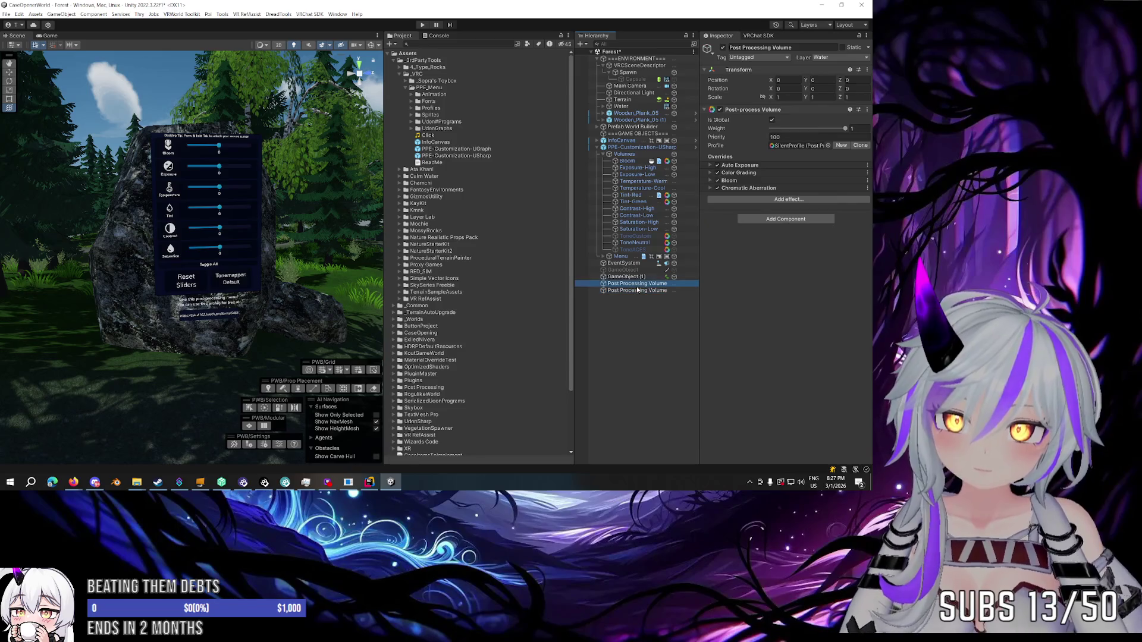
key("ctrl+z")
key("ctrl+z")
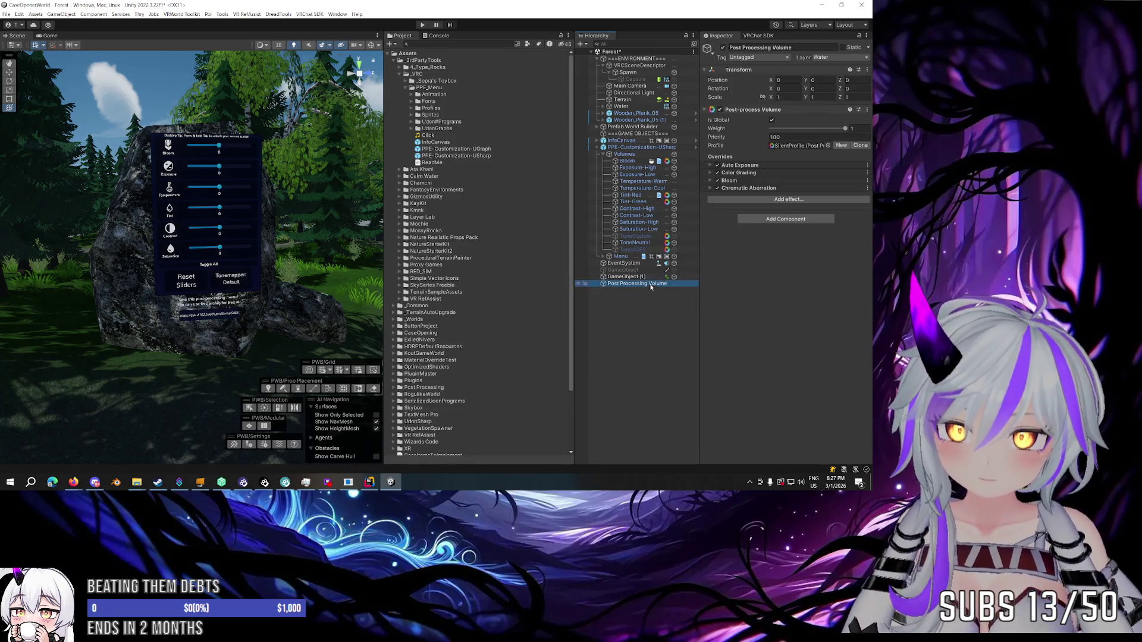
left_click(772, 120)
left_click(772, 120)
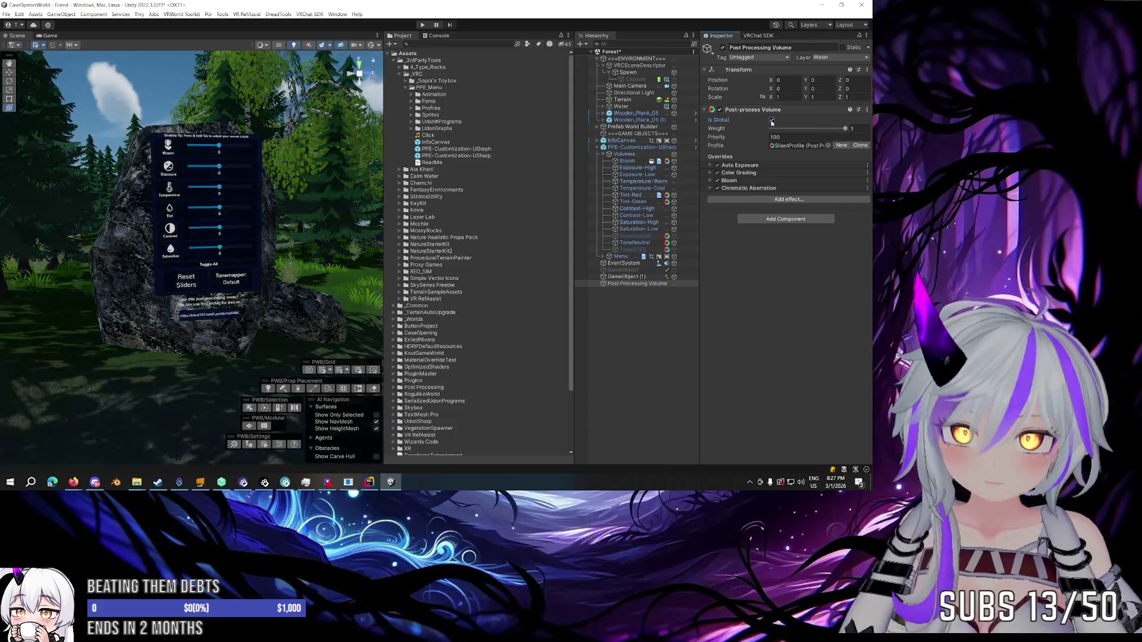
Locate the Bloom volume's profile asset in the project and re-inspect the Post Processing Volume.
left_click(624, 161)
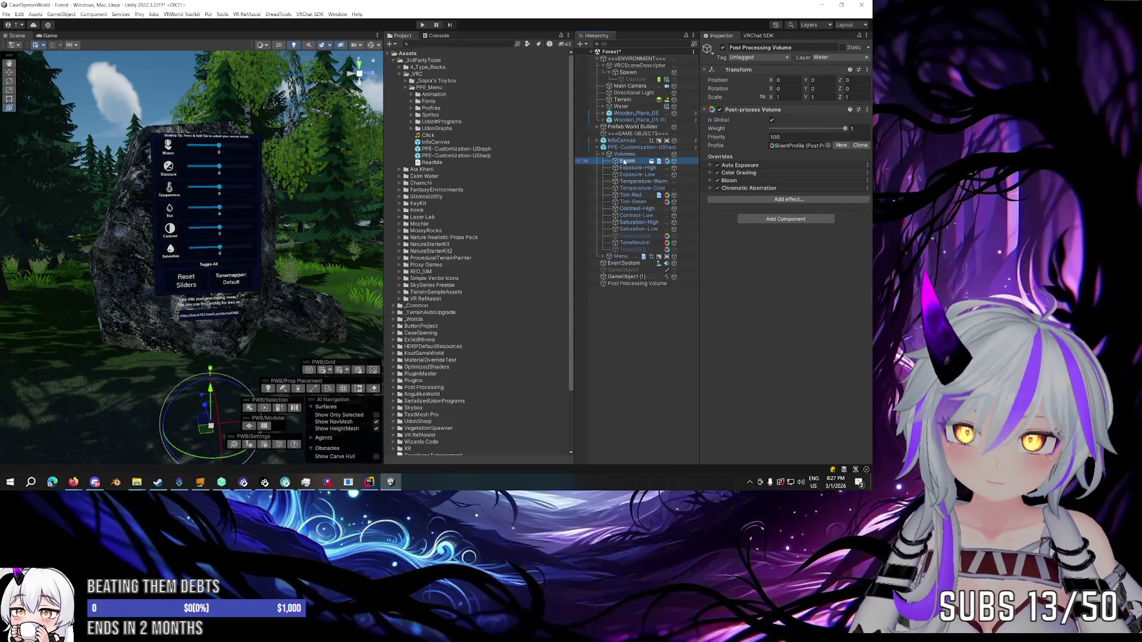
left_click(782, 147)
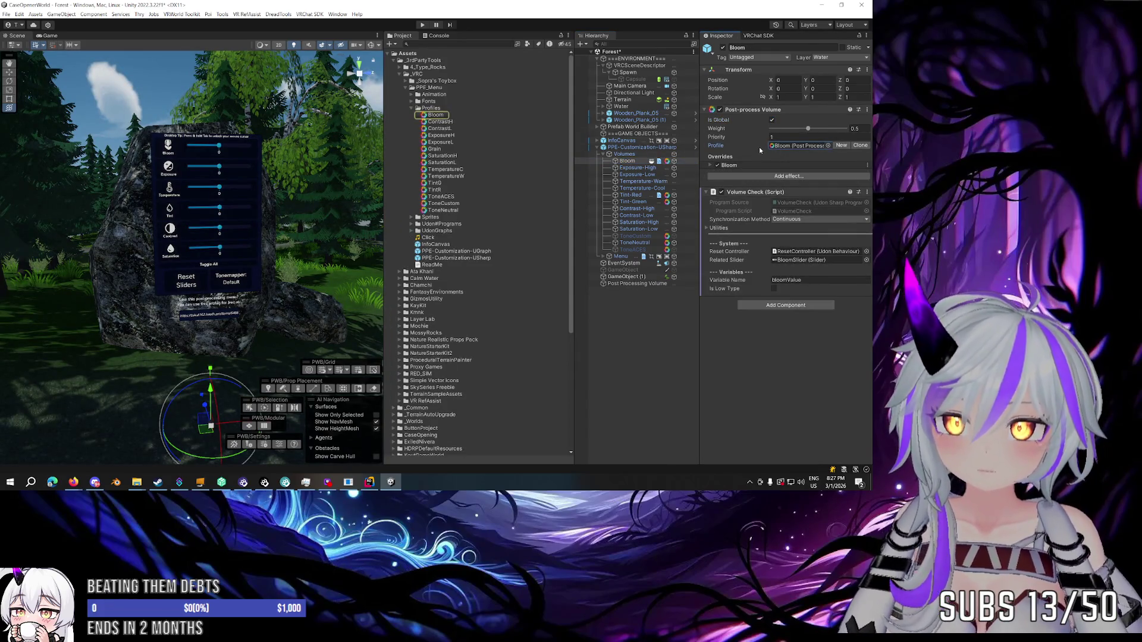
left_click(651, 284)
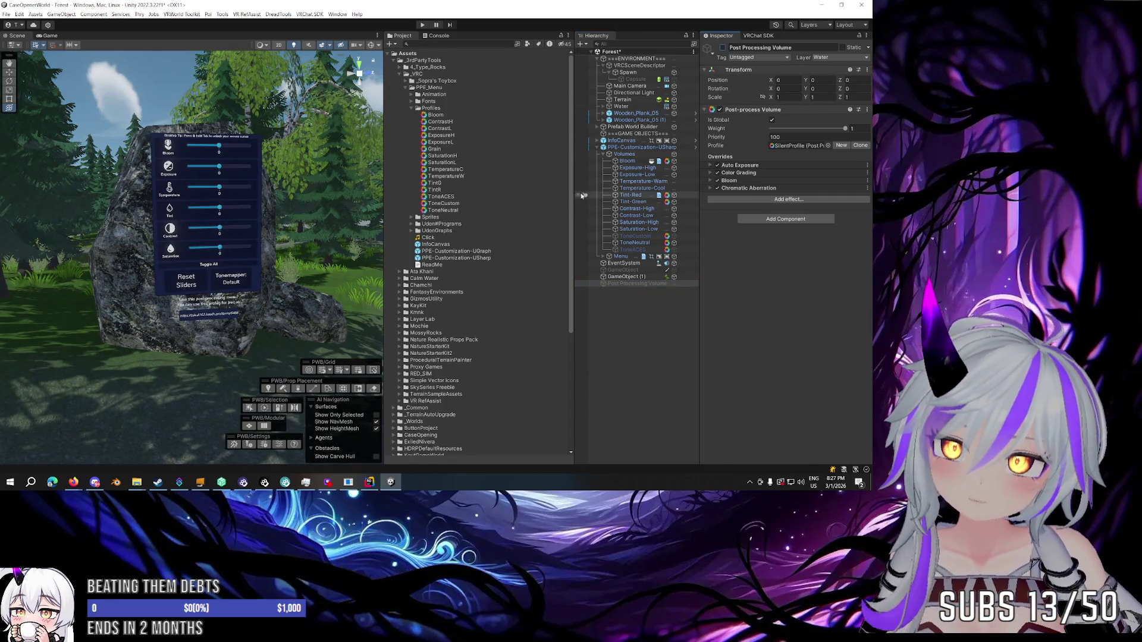
left_click_drag(577, 193, 550, 193)
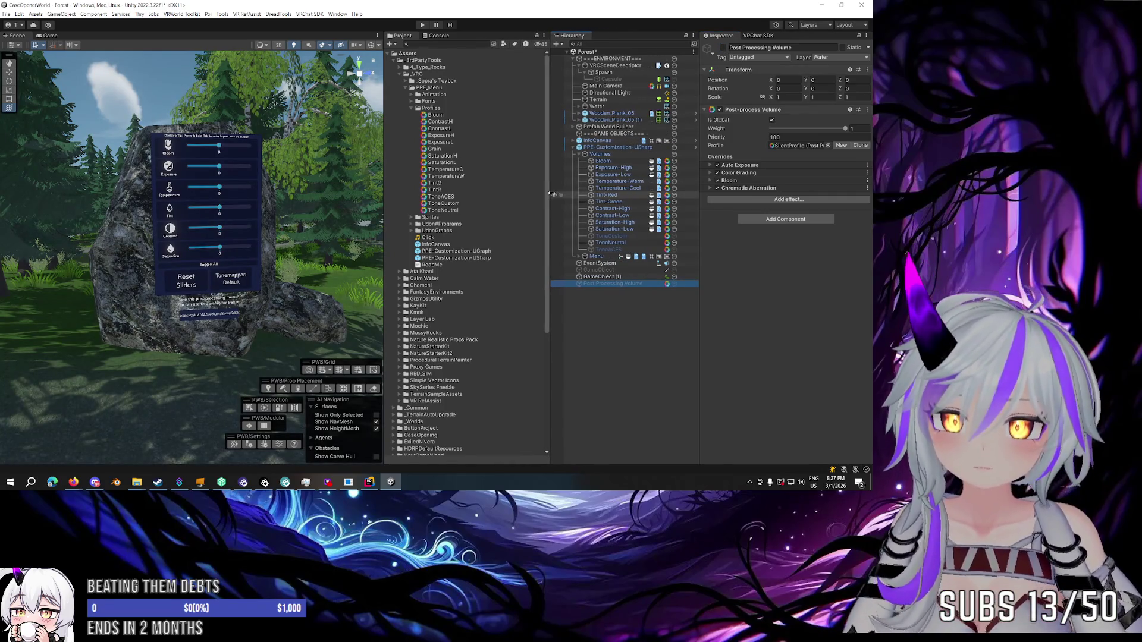
Test Bloom's Soft Knee at 0 and undo, then set the Bloom volume priority to 18.41.
left_click(627, 148)
left_click(625, 161)
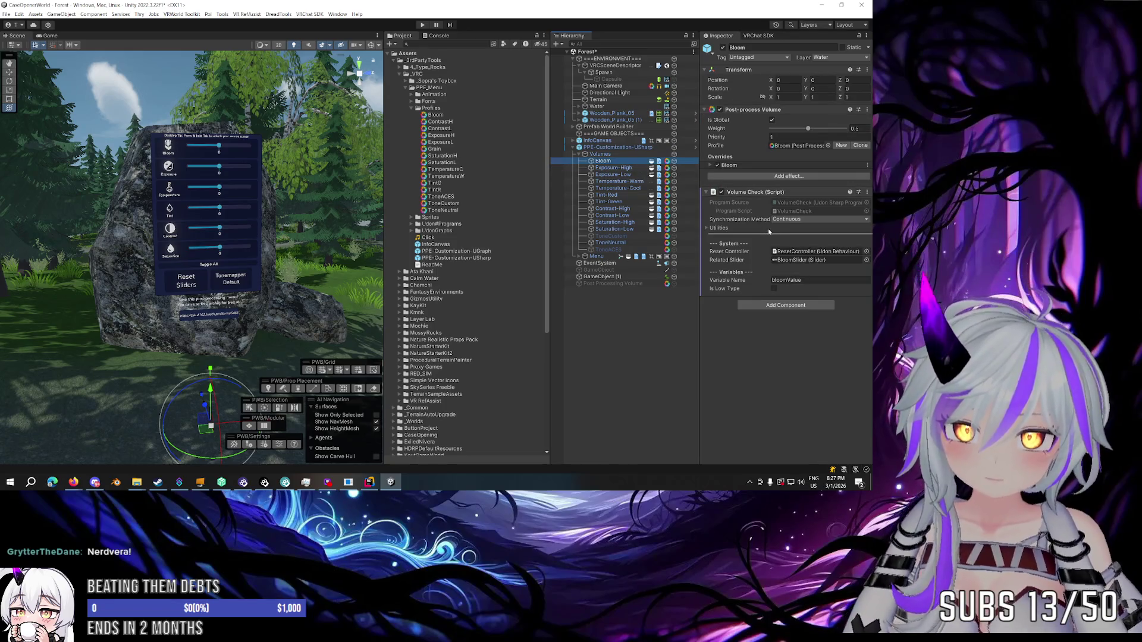
left_click(711, 166)
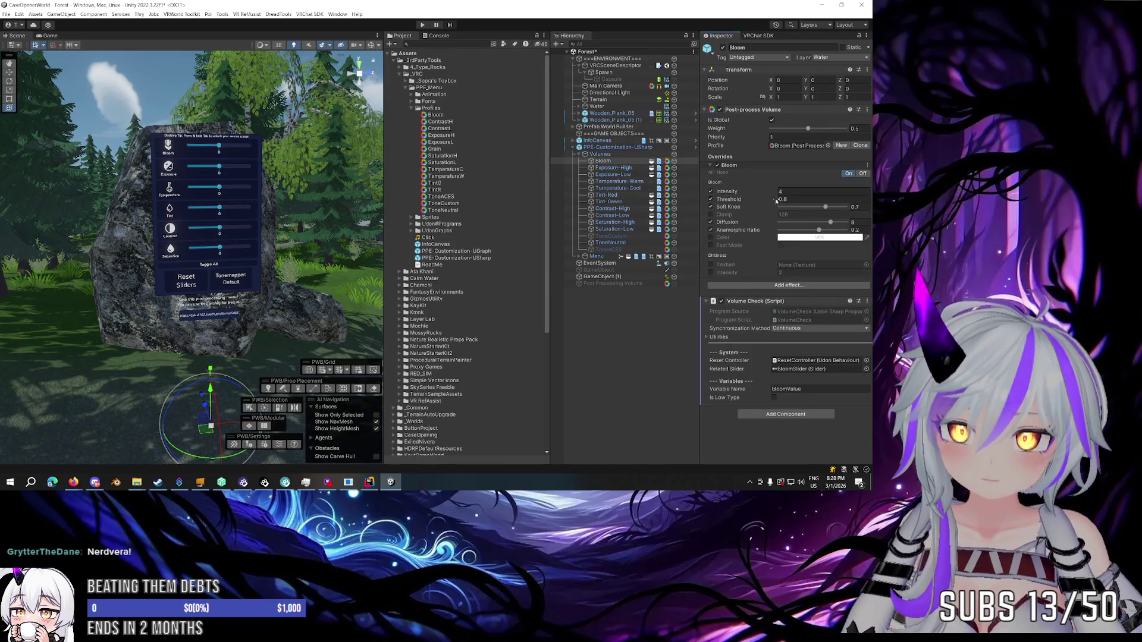
left_click_drag(826, 207, 779, 208)
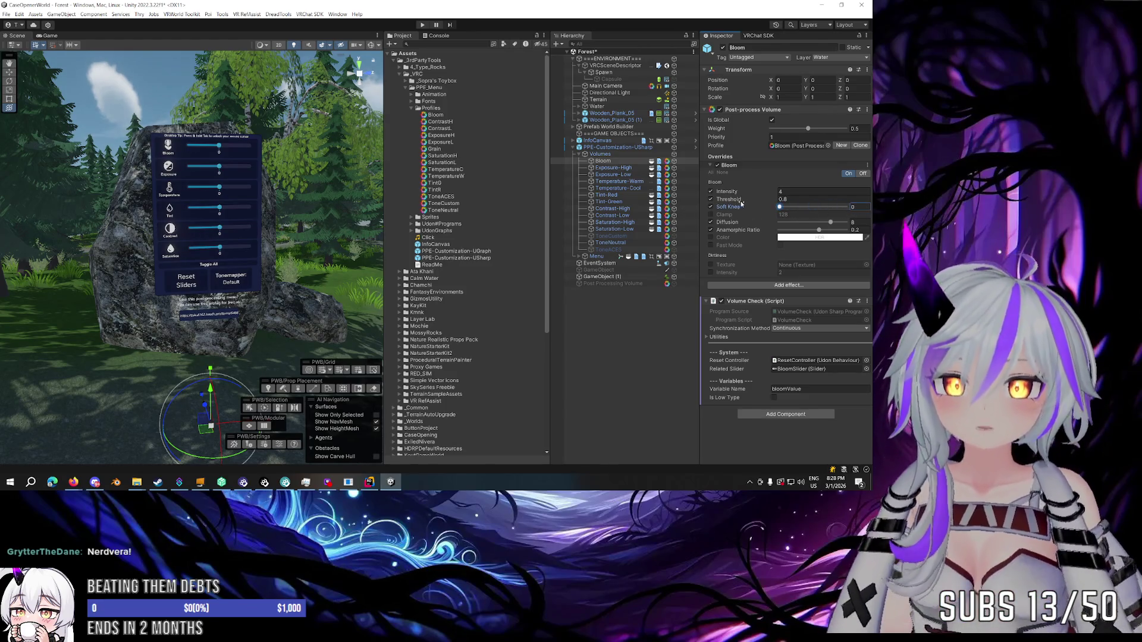
key("ctrl+z")
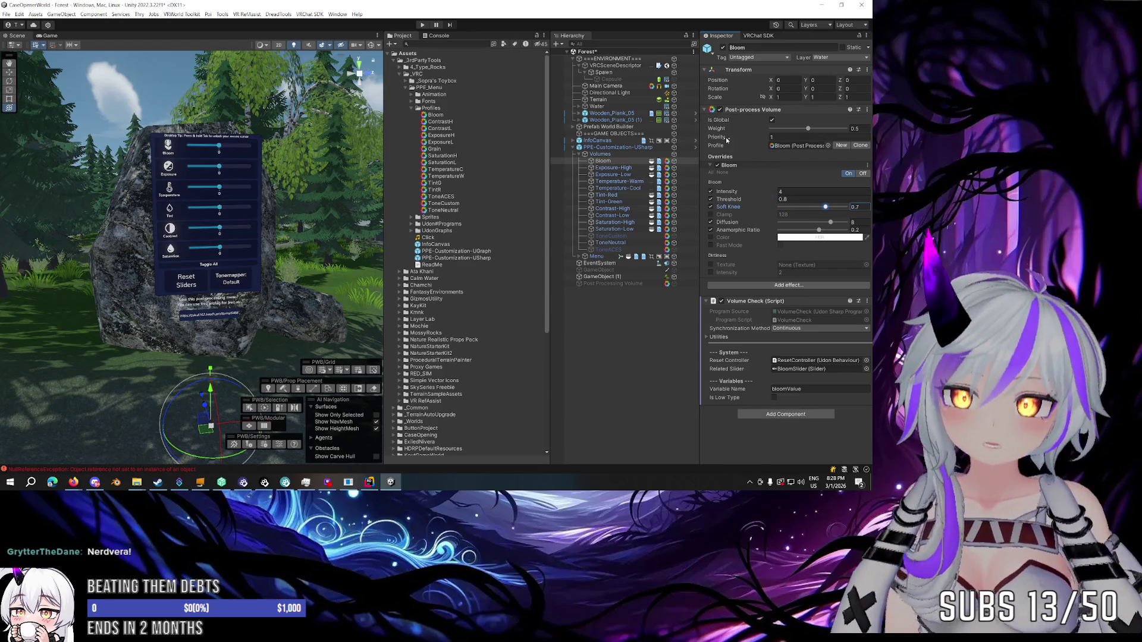
left_click_drag(727, 139, 743, 140)
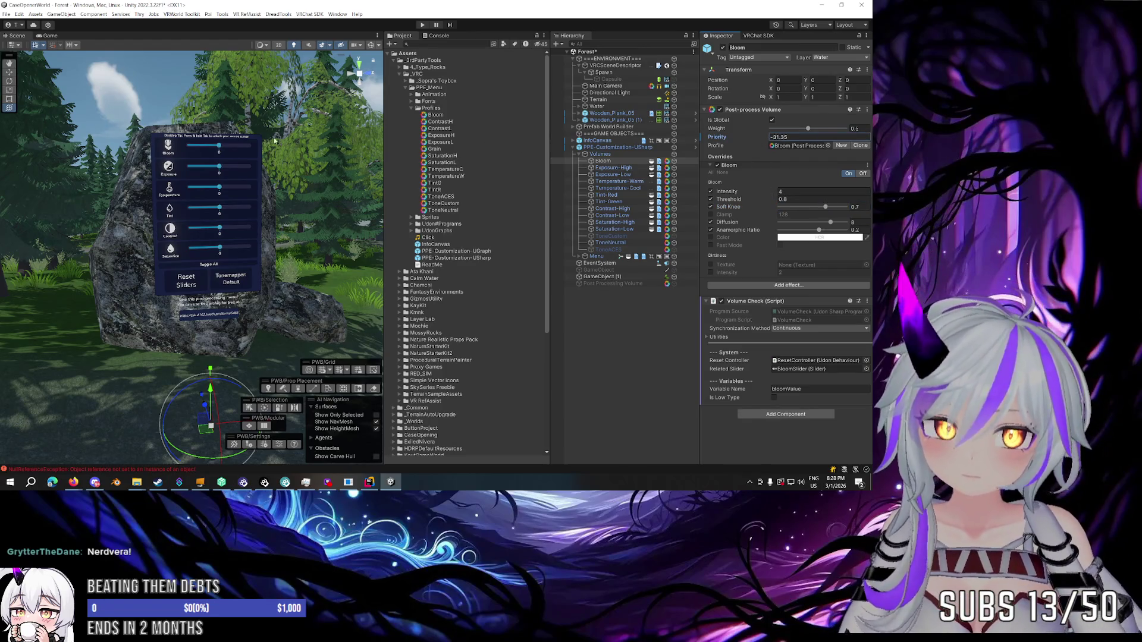
mouse_move(174, 171)
left_mouse_down()
mouse_move(595, 134)
mouse_move(342, 161)
left_mouse_up()
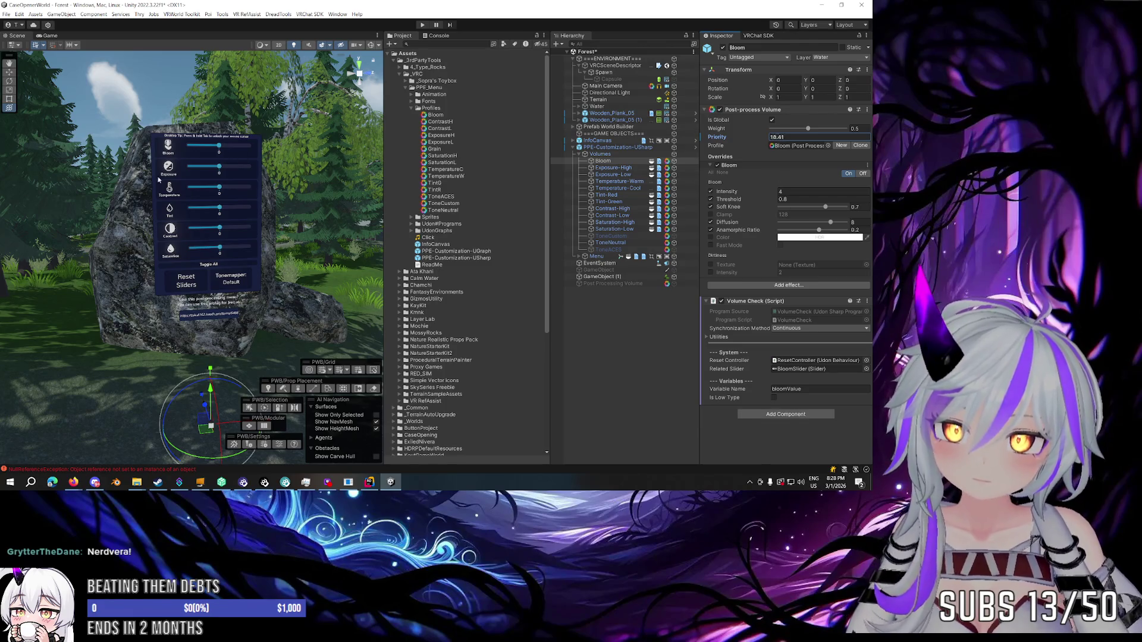
left_click(625, 168)
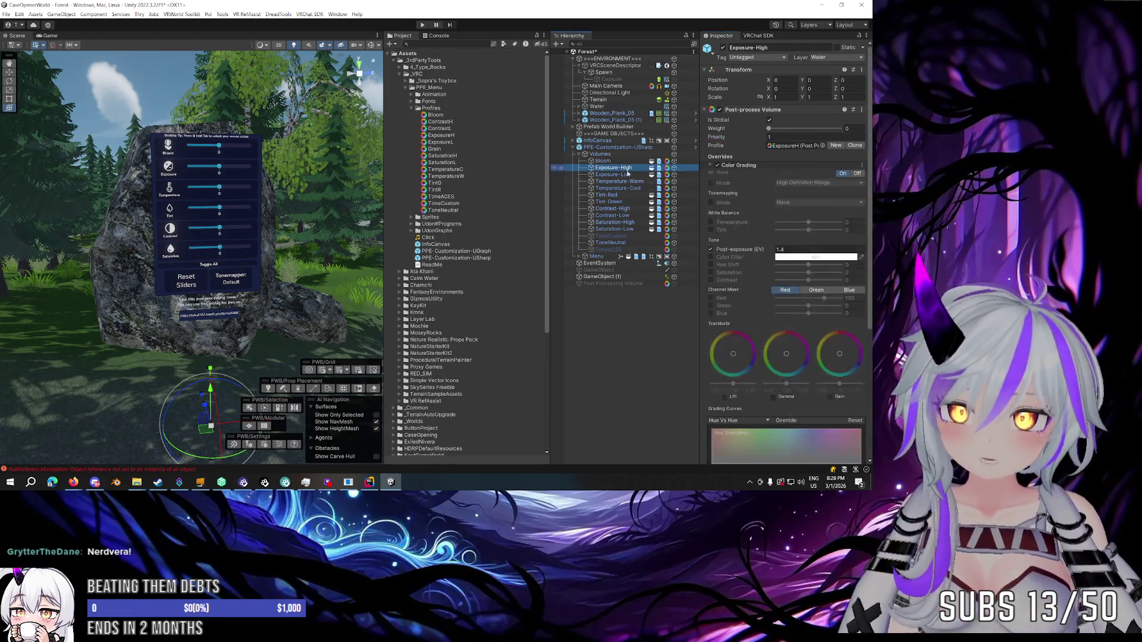
Preview Exposure-High at full weight with varied Post-exposure, reverting to weight 0 and 1.4.
left_click(805, 128)
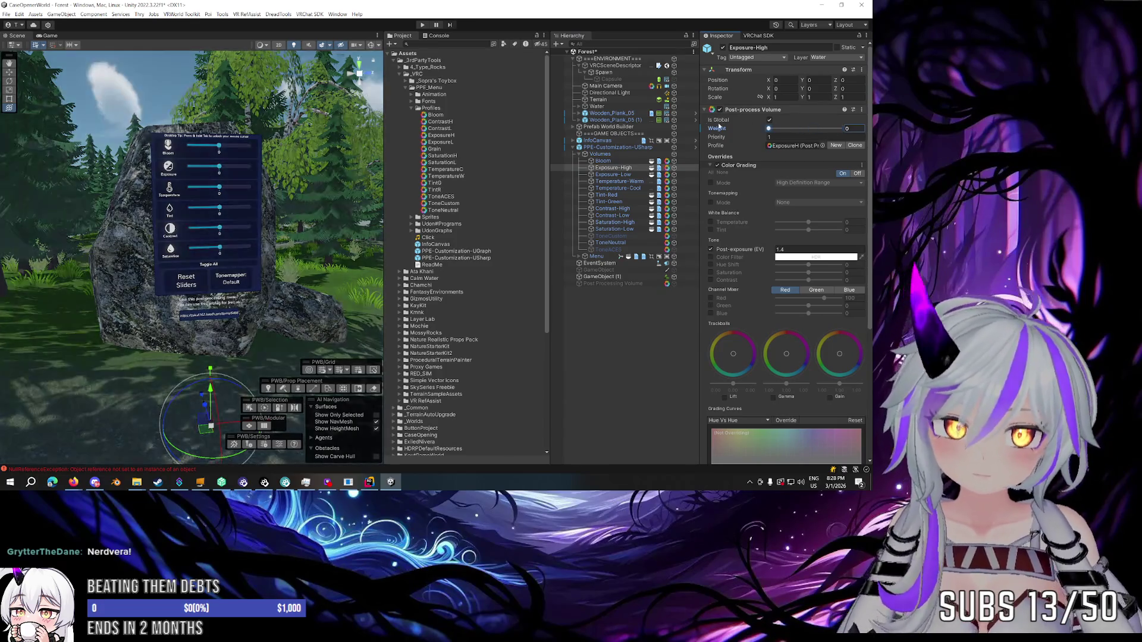
type("0")
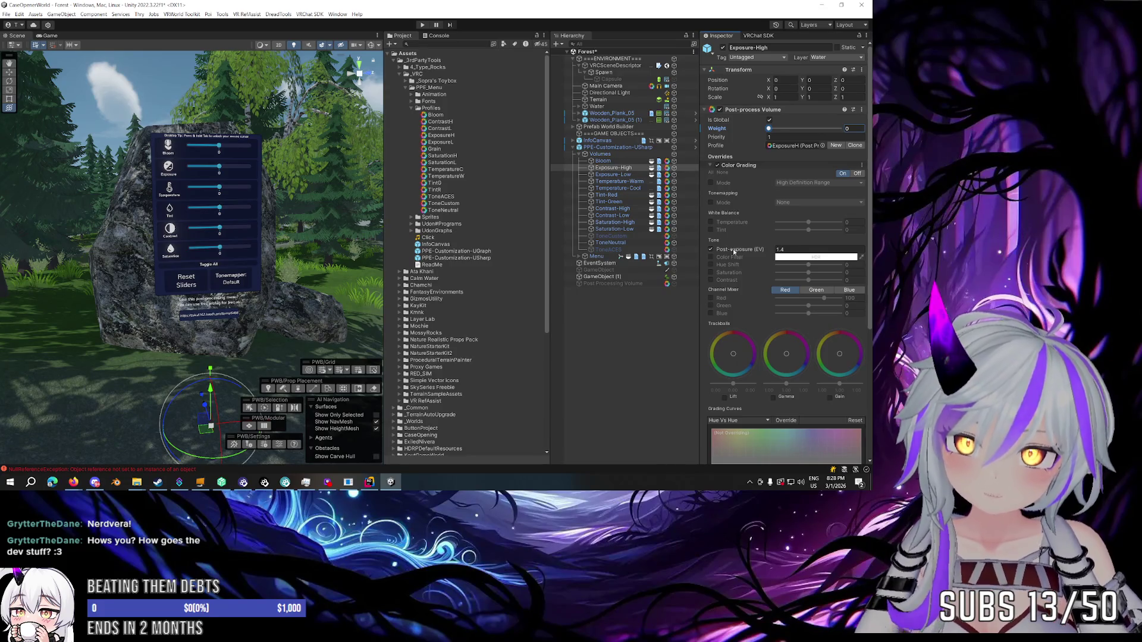
left_click_drag(733, 249, 759, 241)
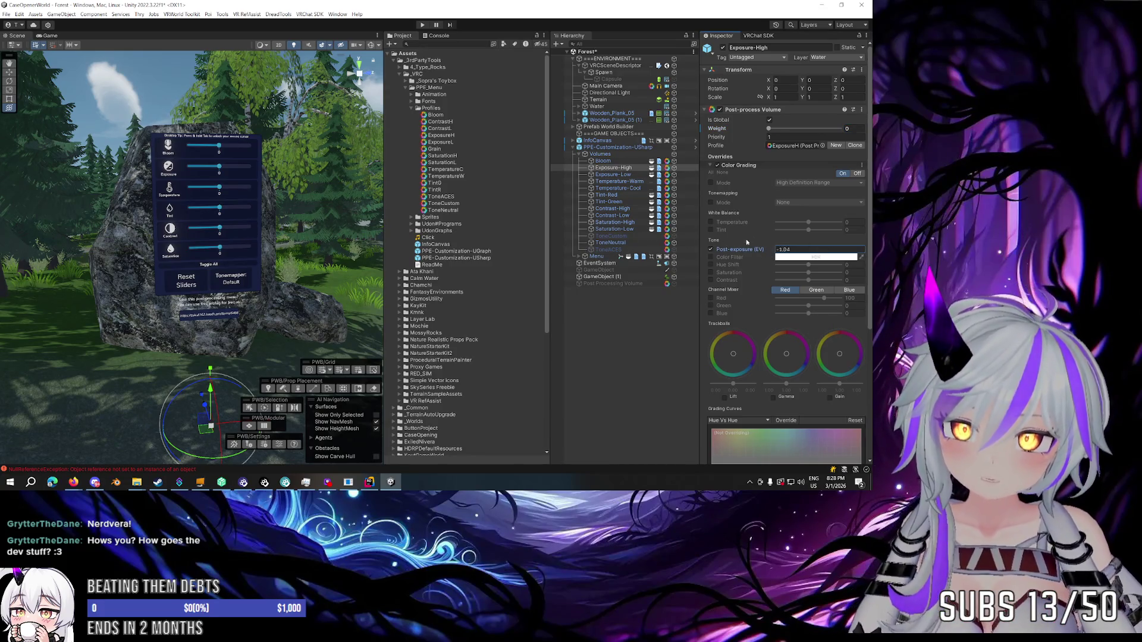
left_click_drag(537, 231, 645, 247)
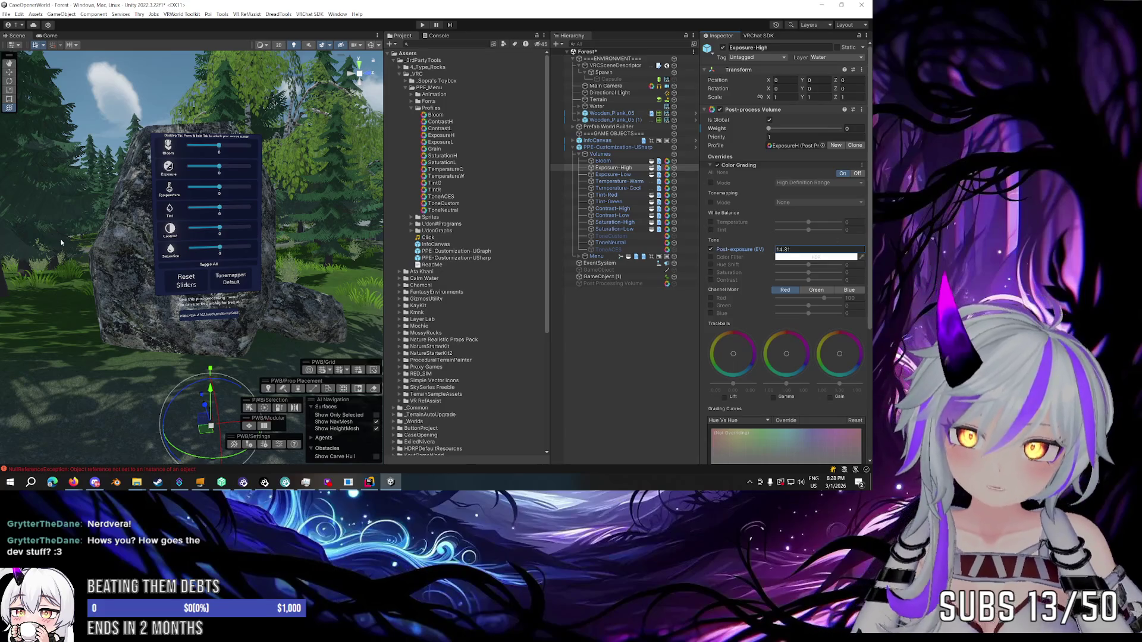
key("Escape")
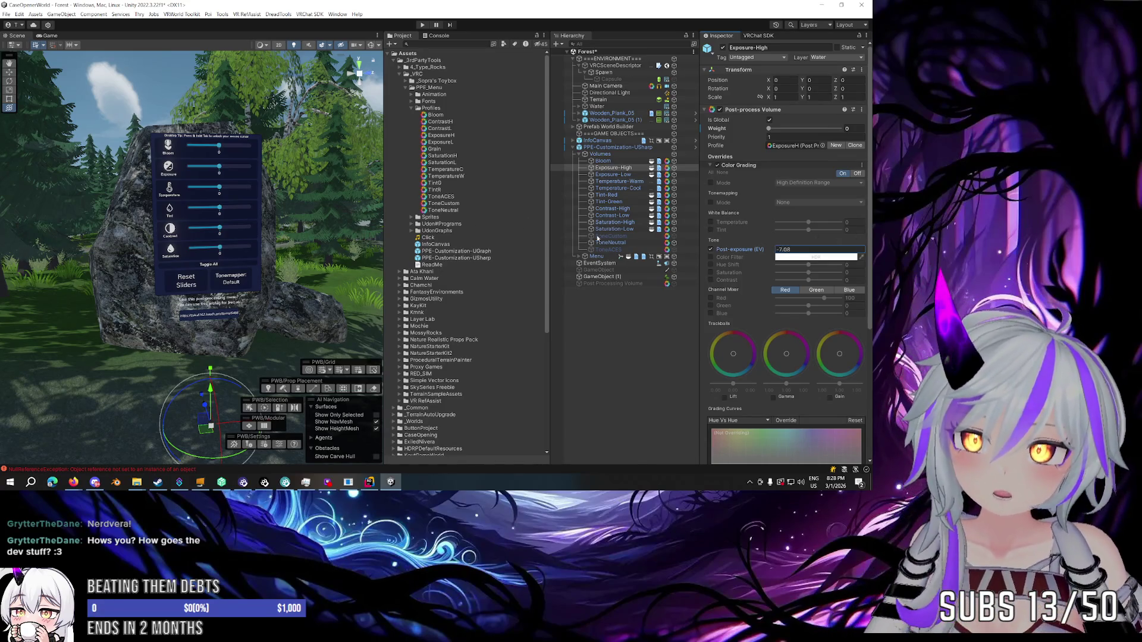
left_click(848, 128)
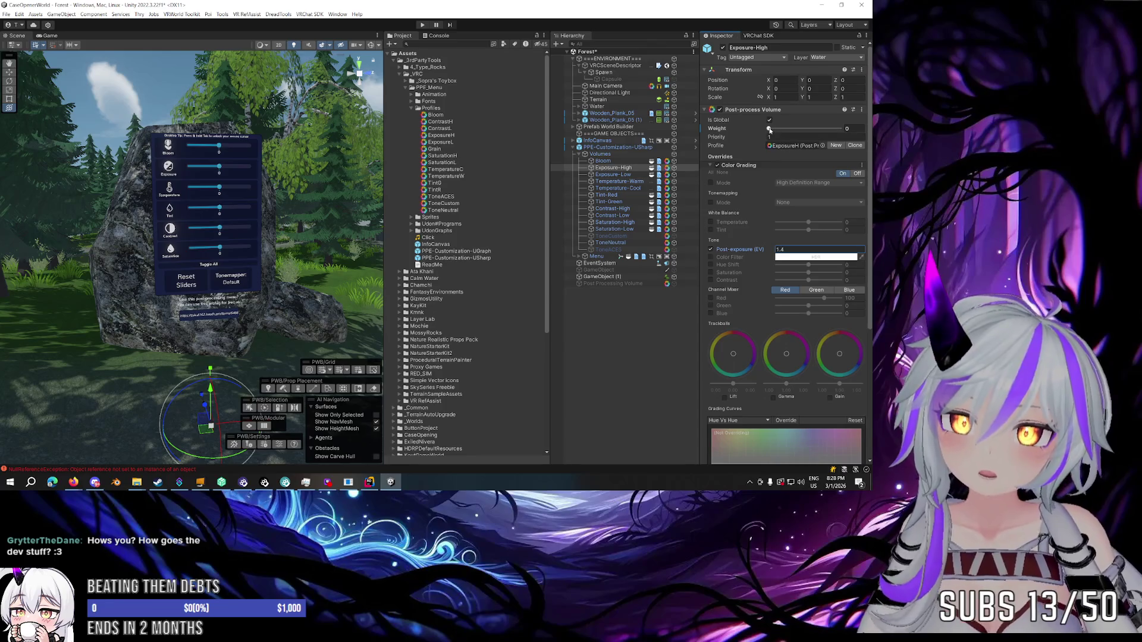
type("1")
left_click_drag(733, 251, 33, 250)
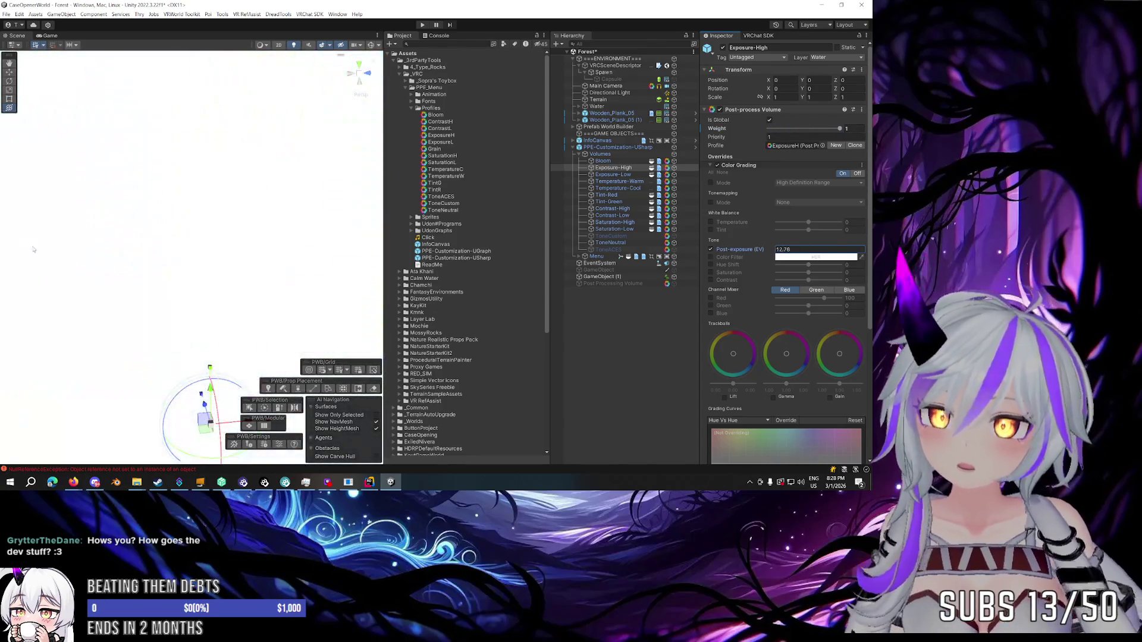
key("Escape")
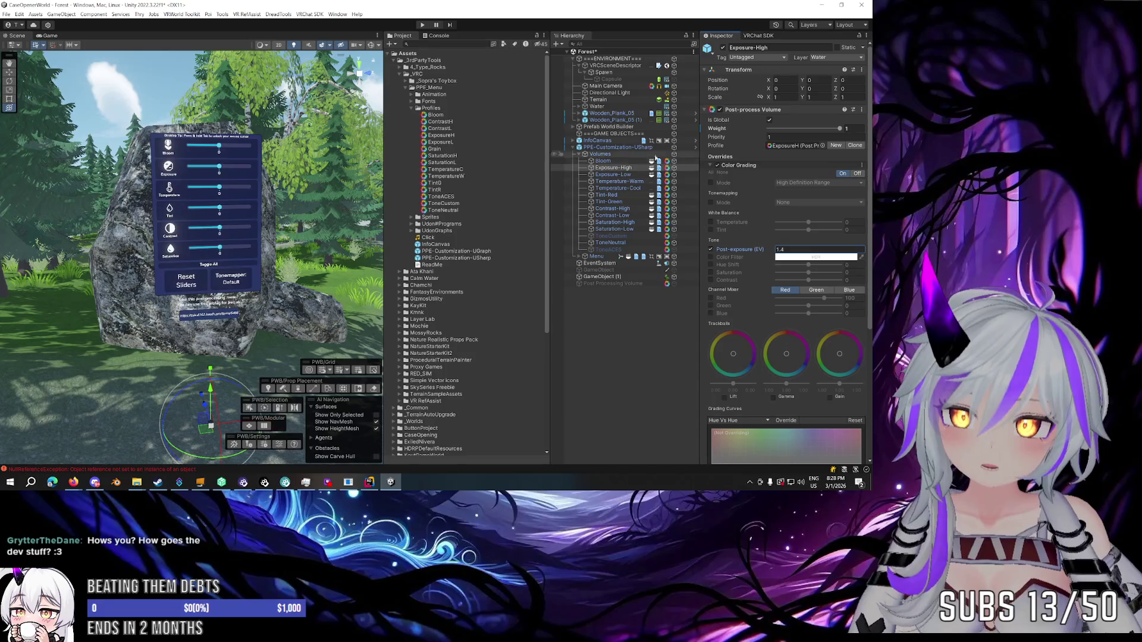
key("ctrl+z")
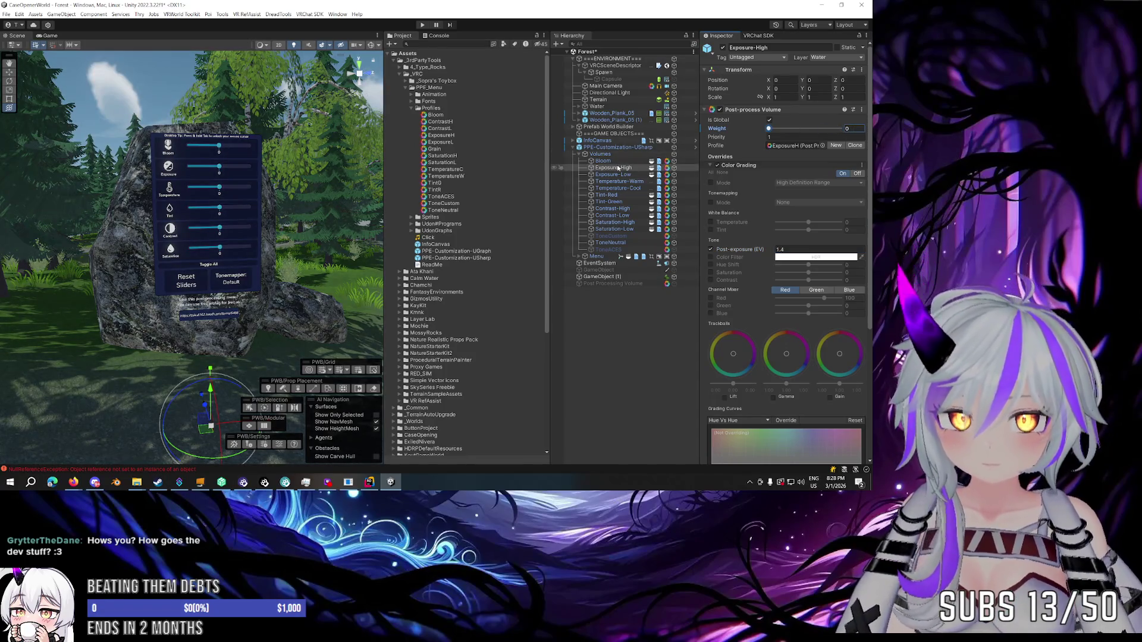
Preview Exposure-Low and Temperature-Warm at weight 1, undoing both back to 0.
left_click(612, 175)
left_click_drag(770, 129, 840, 128)
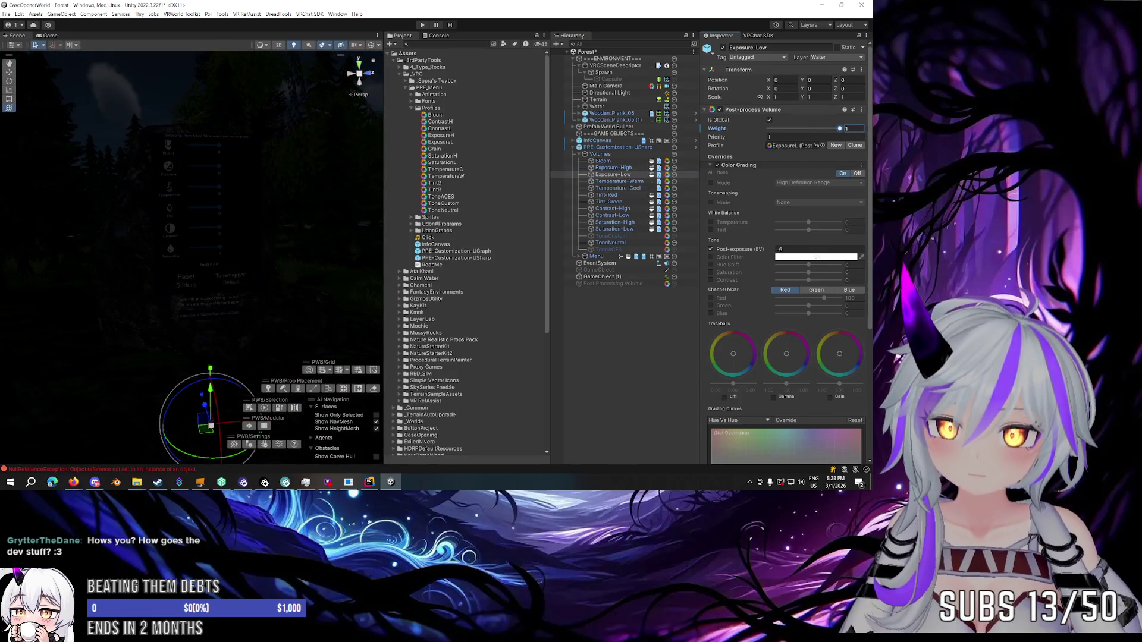
key("ctrl+z")
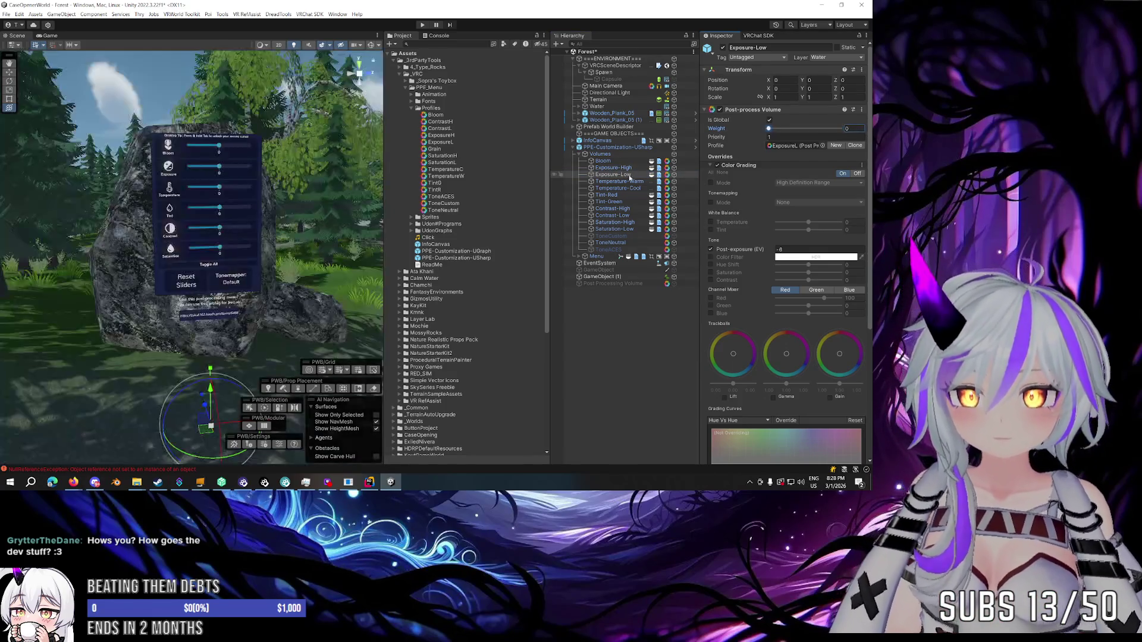
left_click(613, 181)
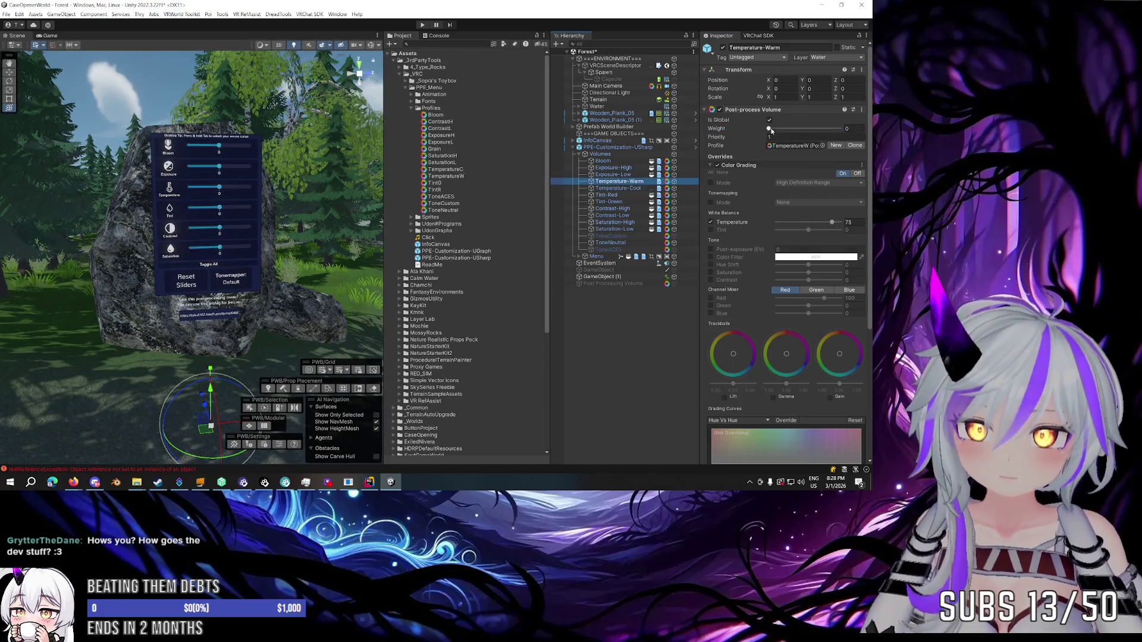
left_click_drag(770, 129, 872, 132)
key("ctrl+z")
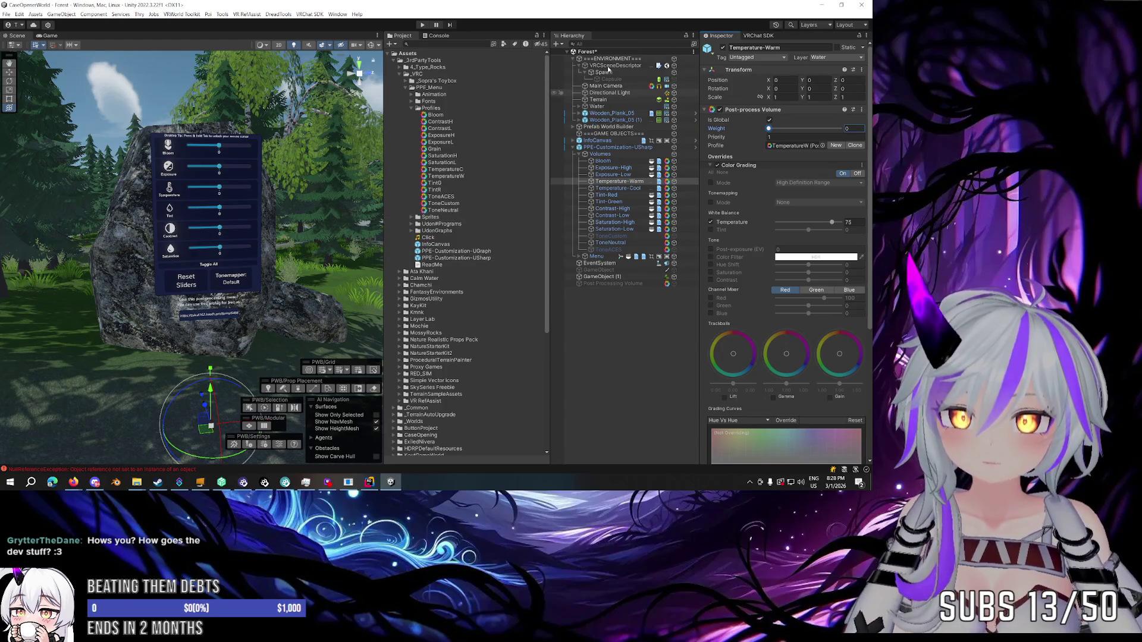
left_click(599, 87)
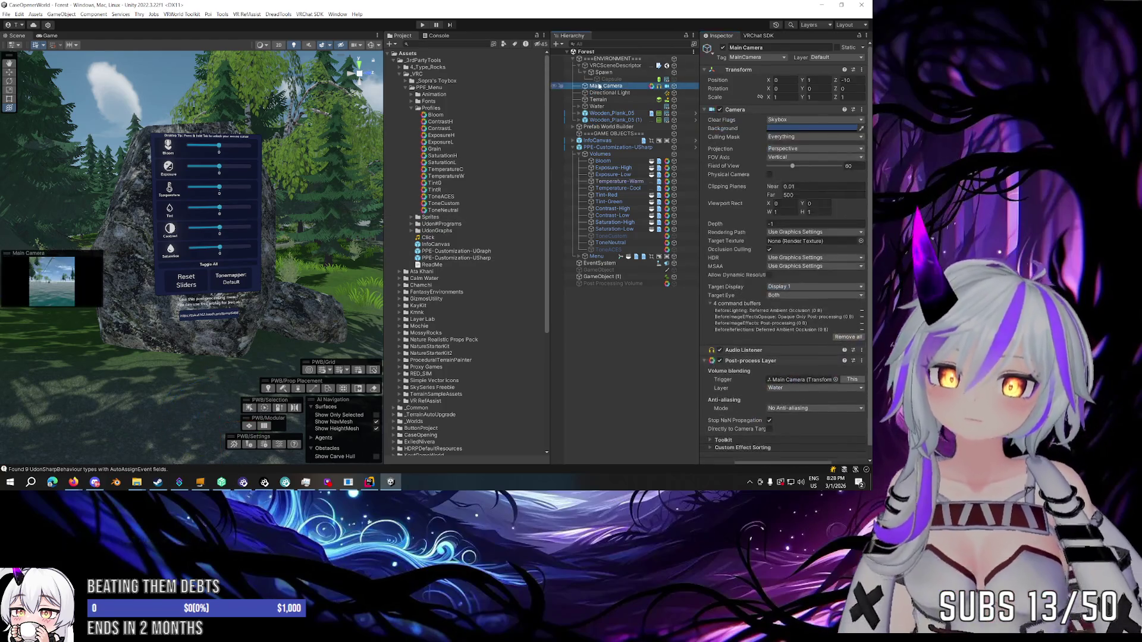
Disable and remove the Main Camera's Post-process Layer component.
scroll(745, 324, "down", 2)
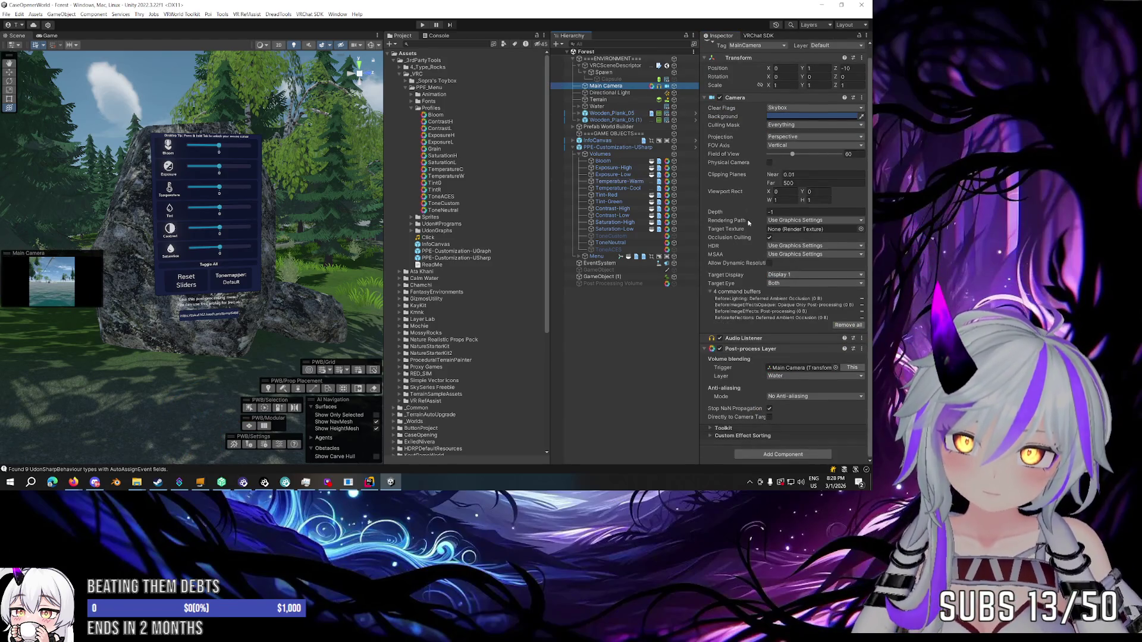
left_click(720, 349)
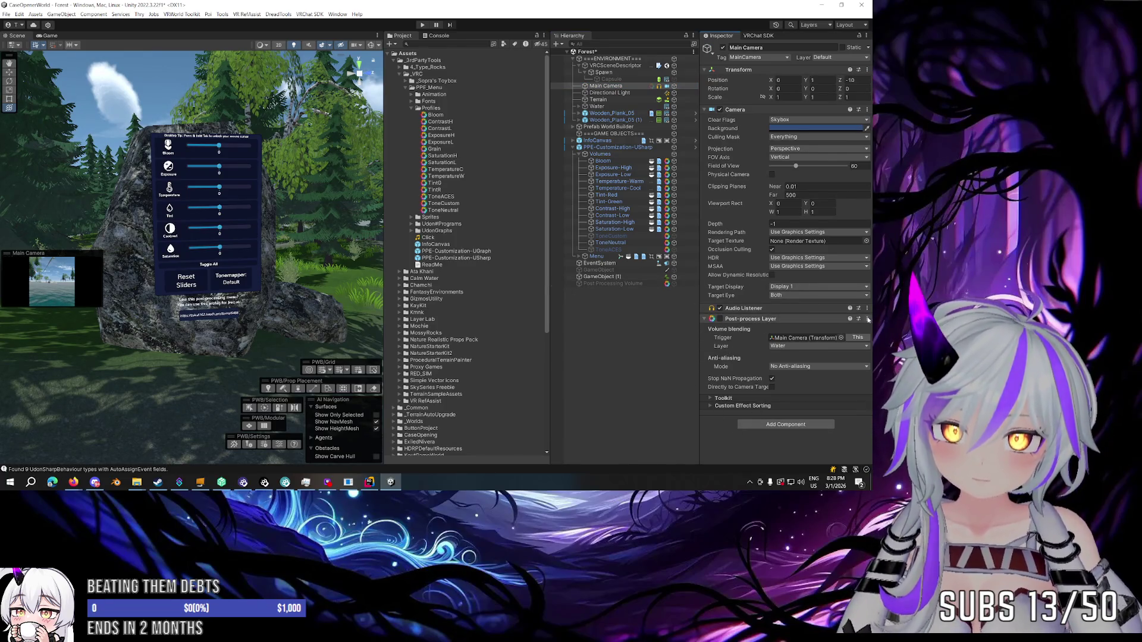
right_click(782, 320)
left_click(803, 356)
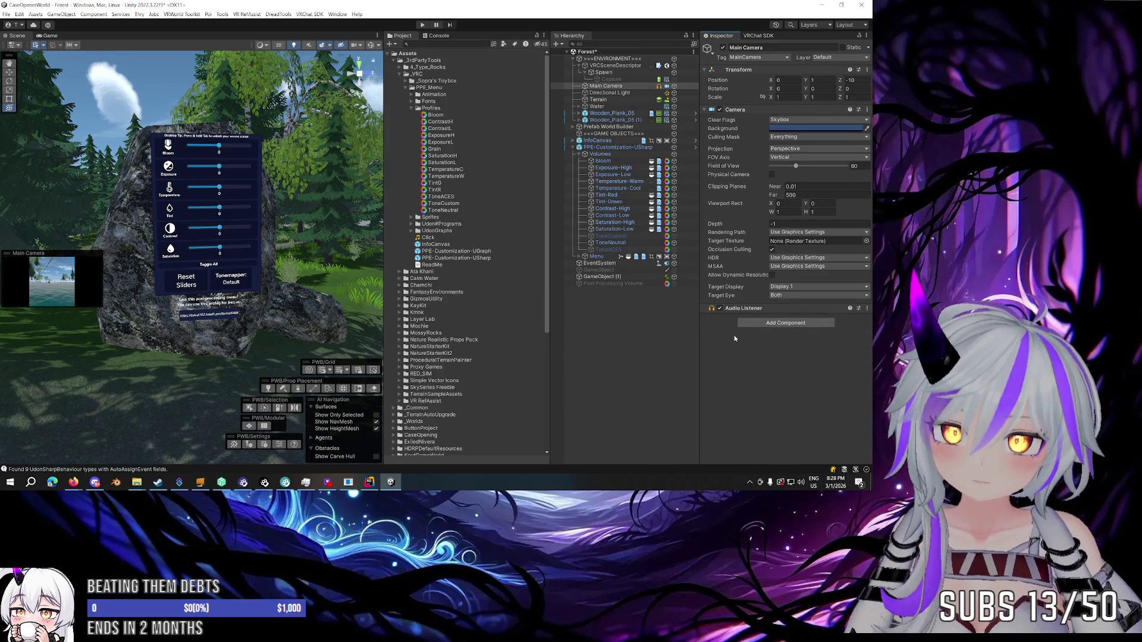
Delete the Post Processing Volume object and enter Play mode.
left_click(627, 284)
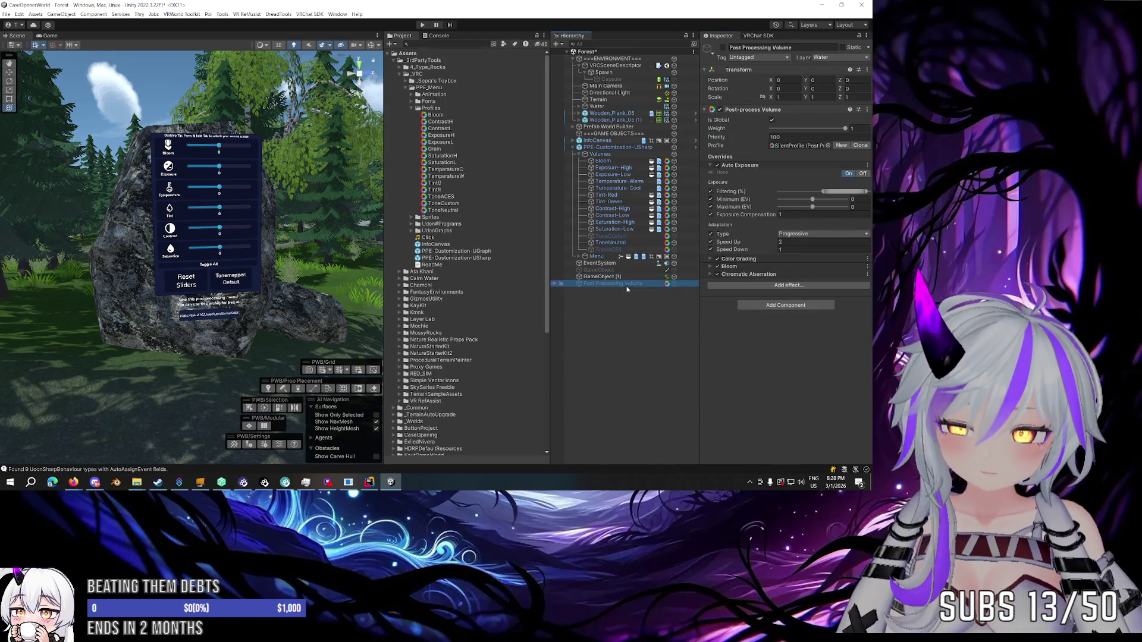
key("Delete")
key("ctrl+p")
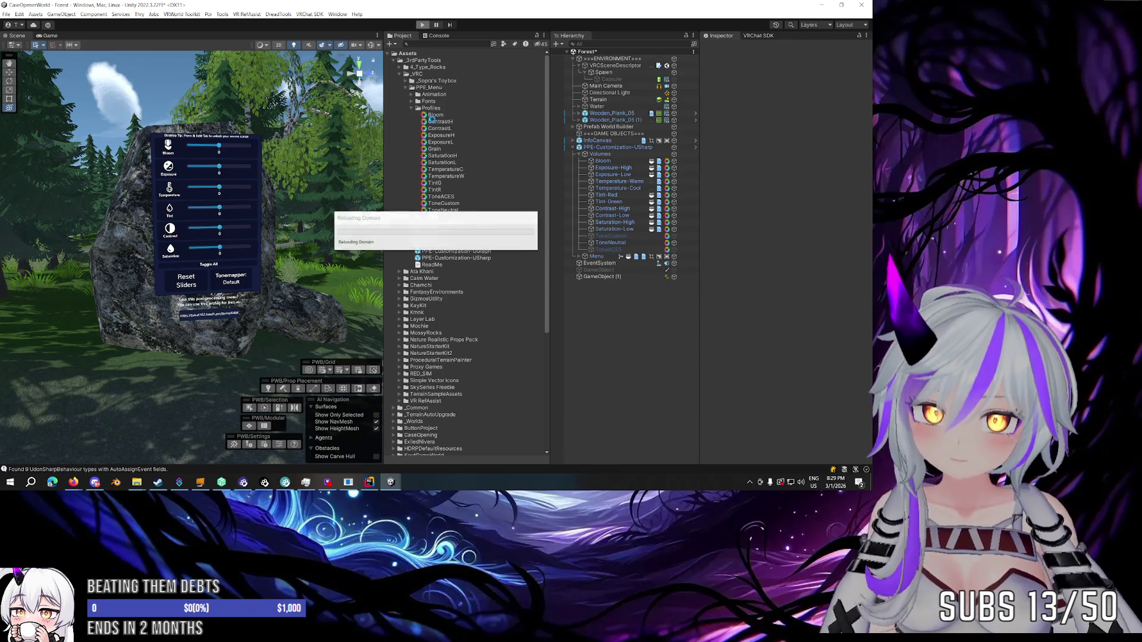
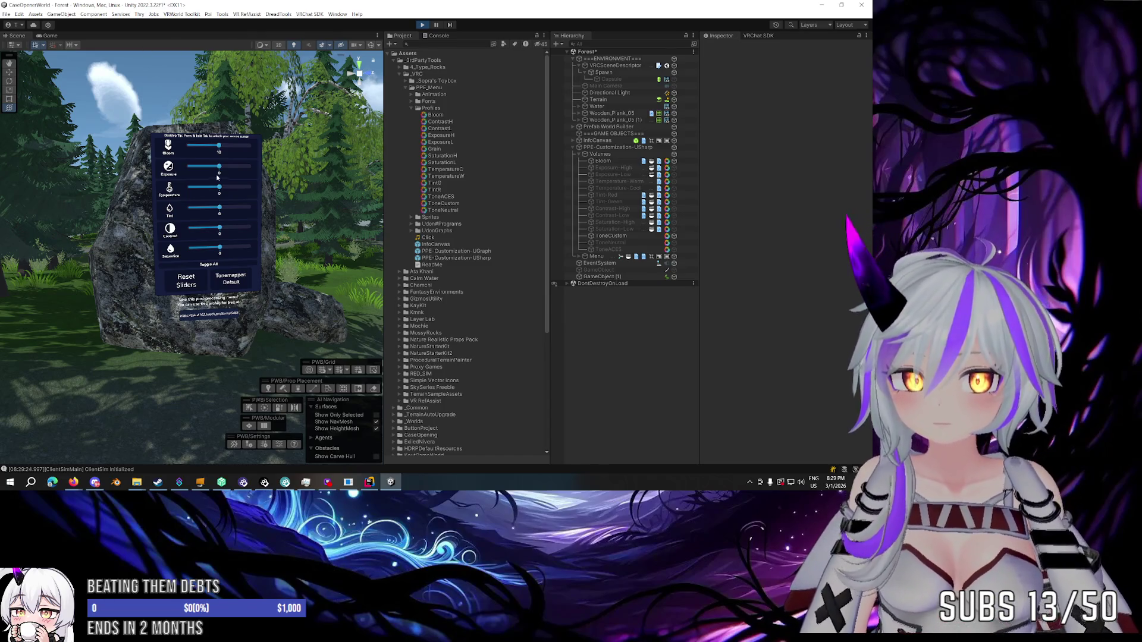
Raise Saturation to 20 and back, cycle the tonemapper through ACES to Default, and max Exposure at 20.
left_click(46, 36)
left_click(89, 212)
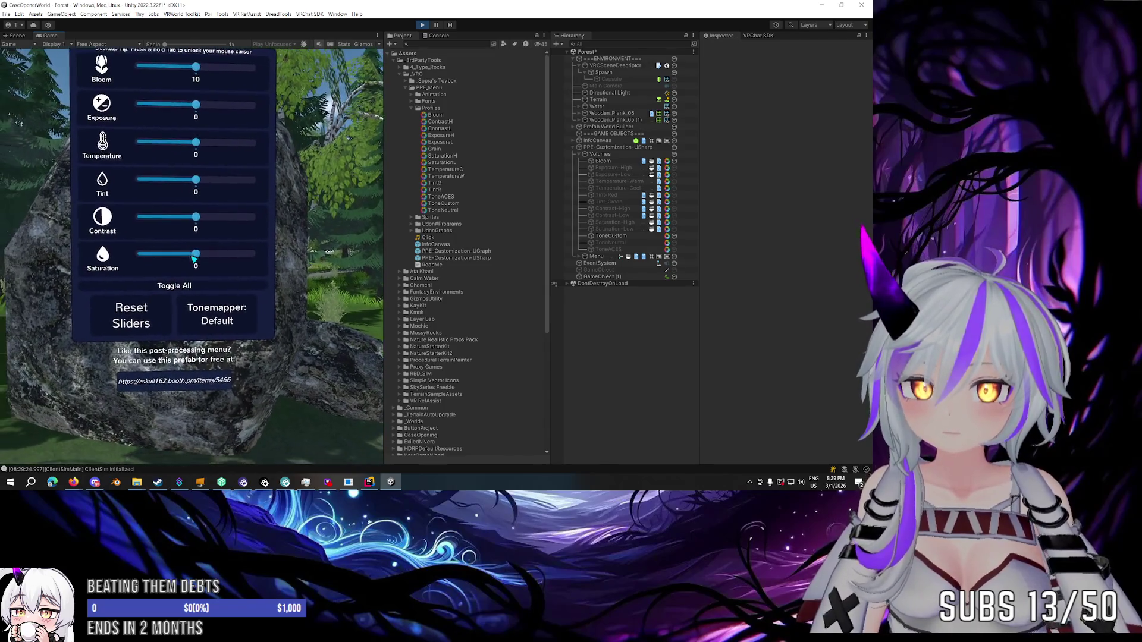
left_click(194, 260)
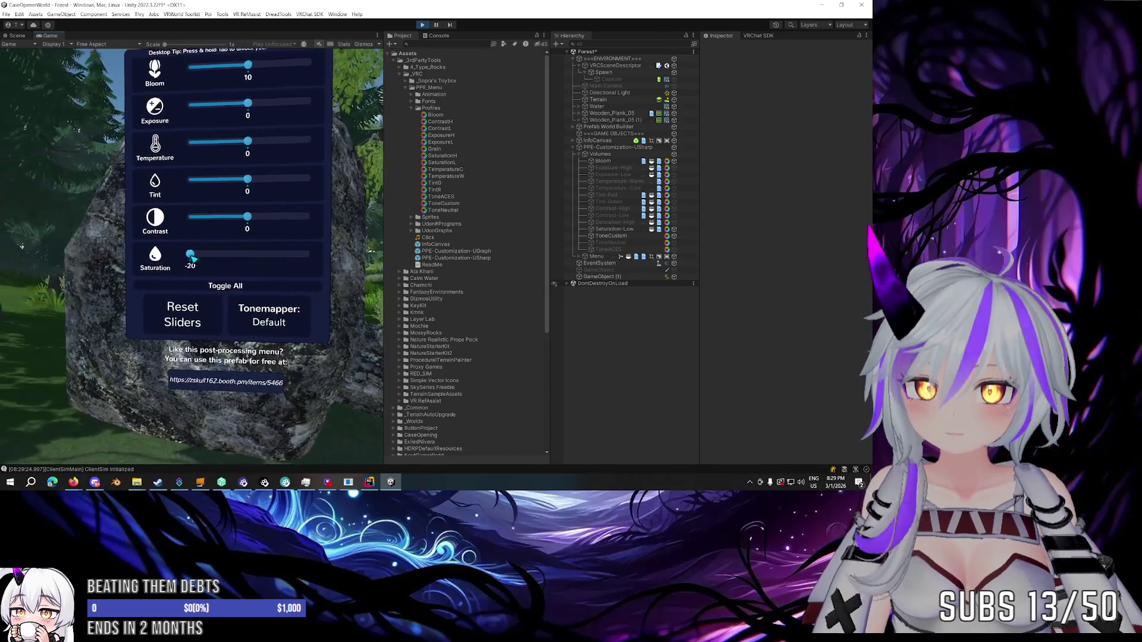
left_click(193, 258)
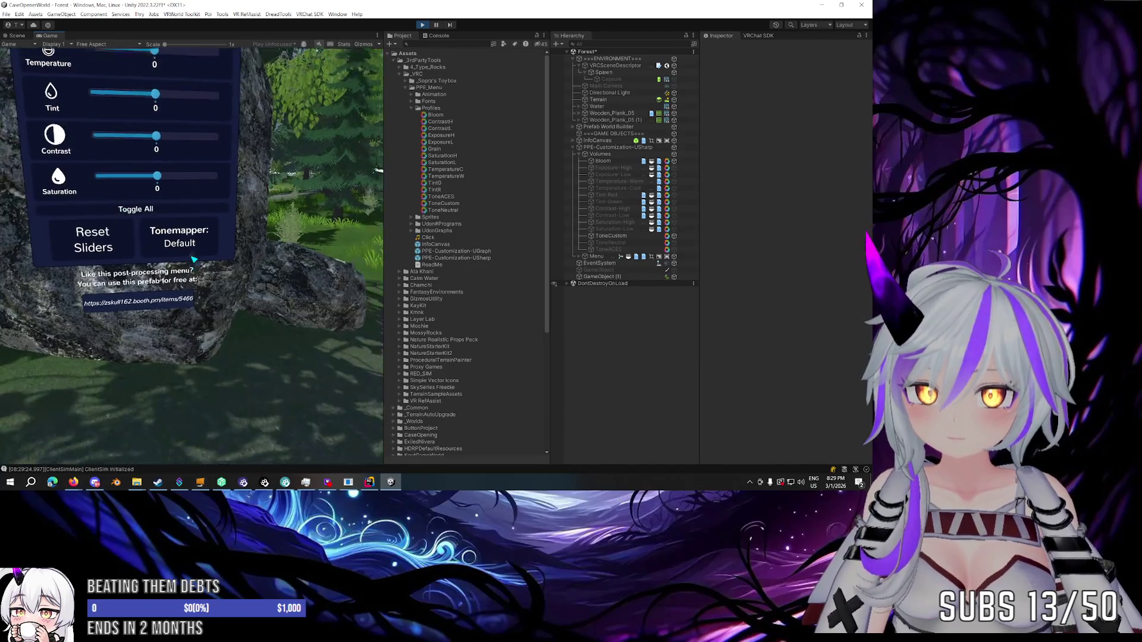
left_click(194, 259)
left_click(194, 260)
left_click(193, 260)
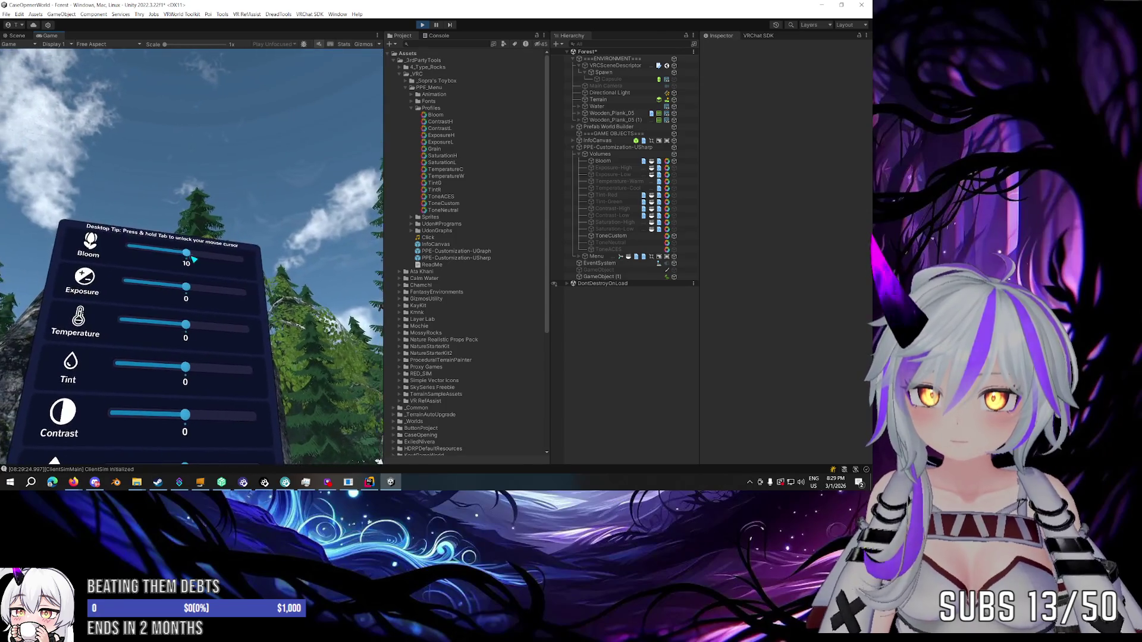
left_click(194, 259)
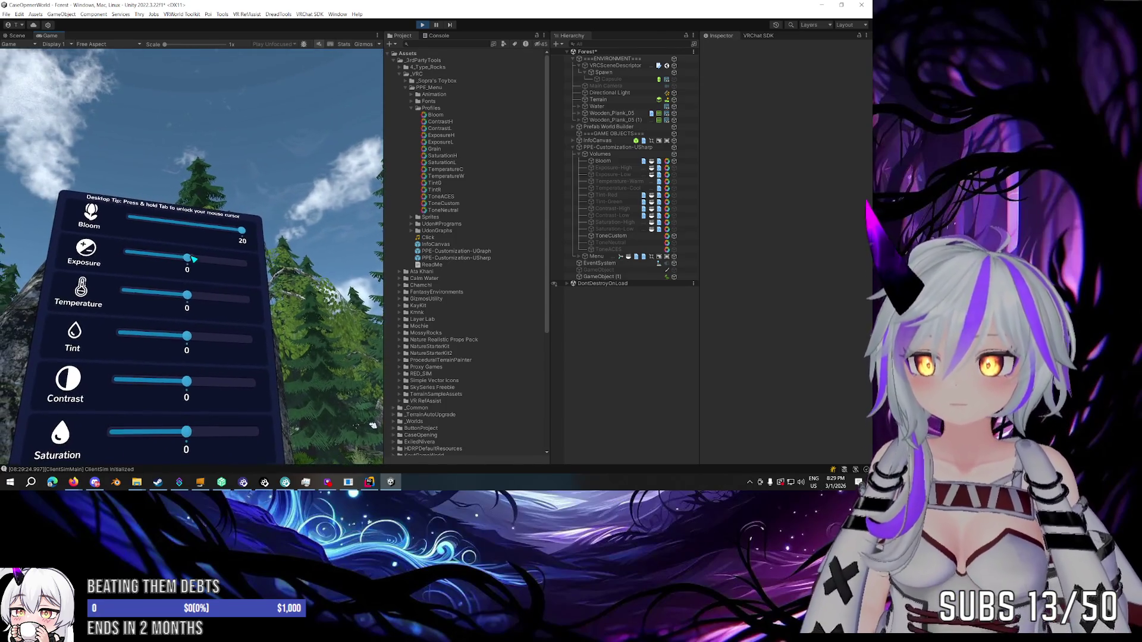
Glance at the Scene view, then return to the game with the simulator menu closed.
key("Escape")
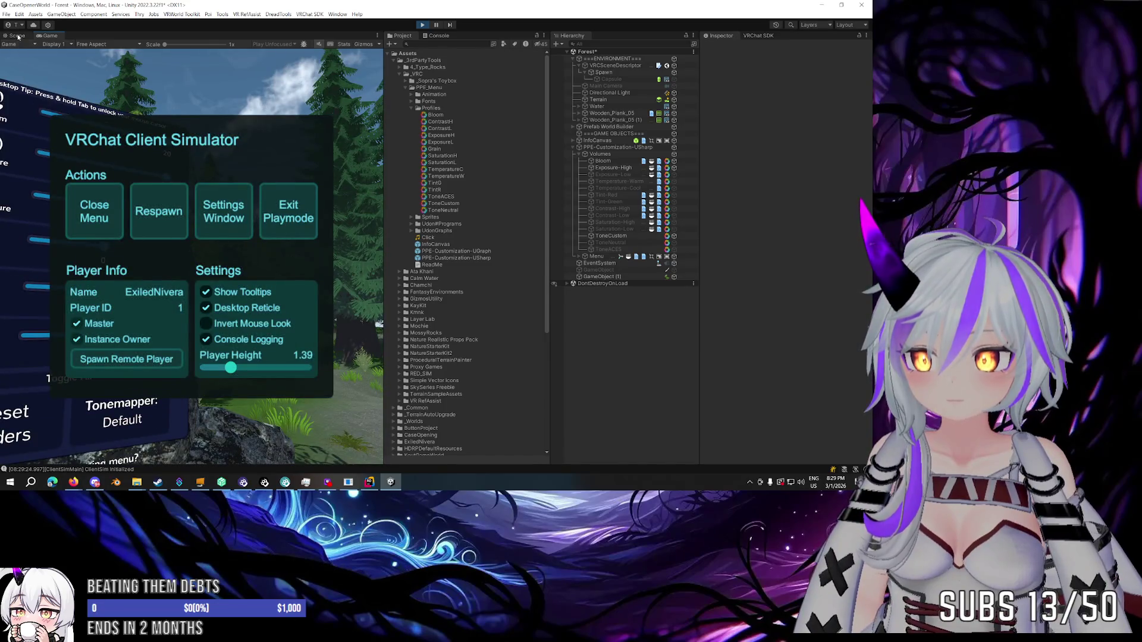
left_click(17, 35)
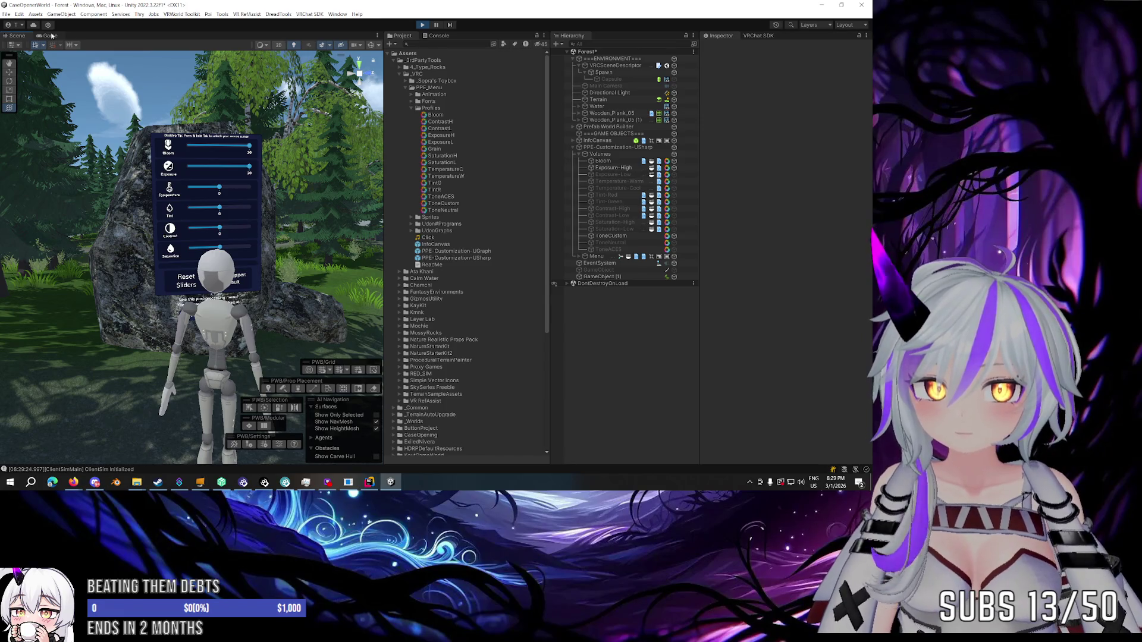
left_click(51, 35)
left_click(95, 205)
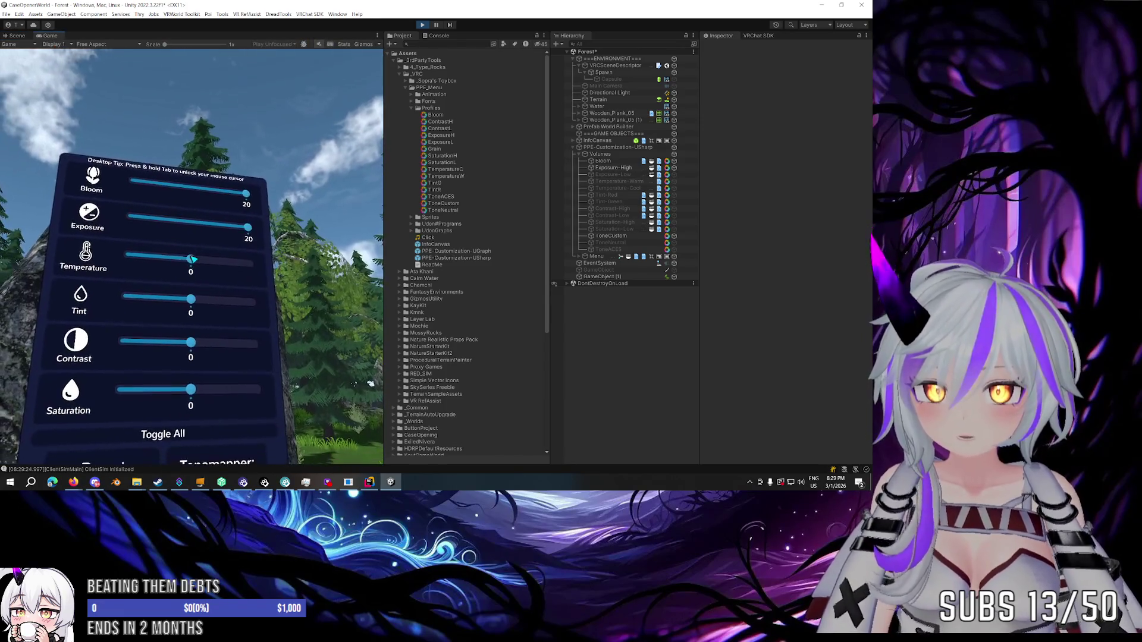
Push Temperature, Tint, Contrast and Saturation sliders to 20.
left_click(194, 260)
left_click(194, 260)
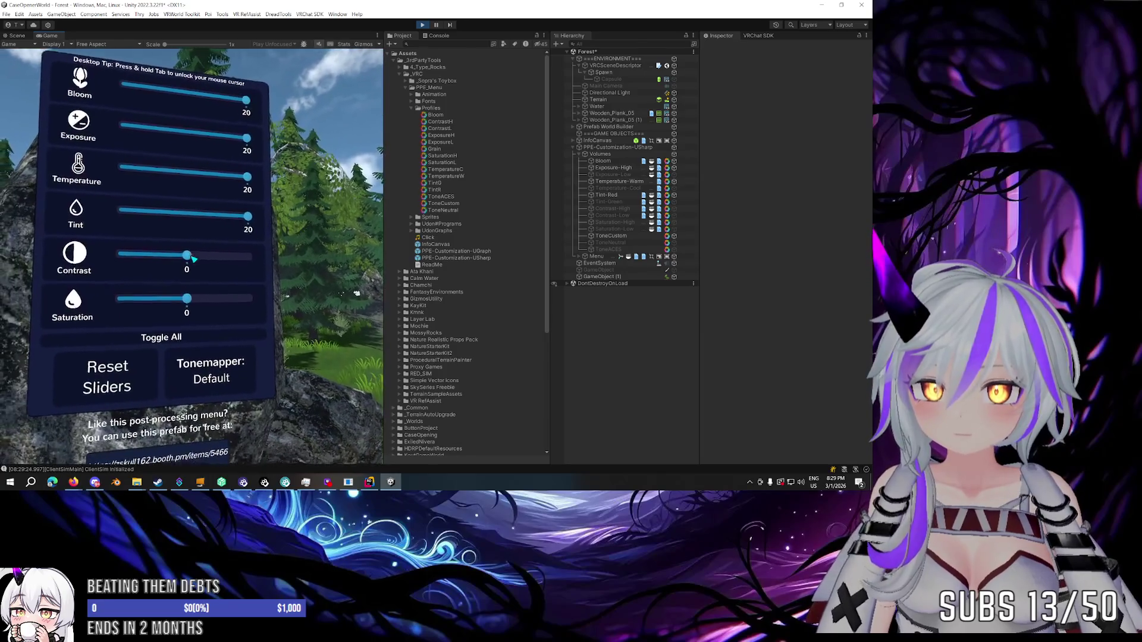
left_click(193, 260)
left_click(194, 260)
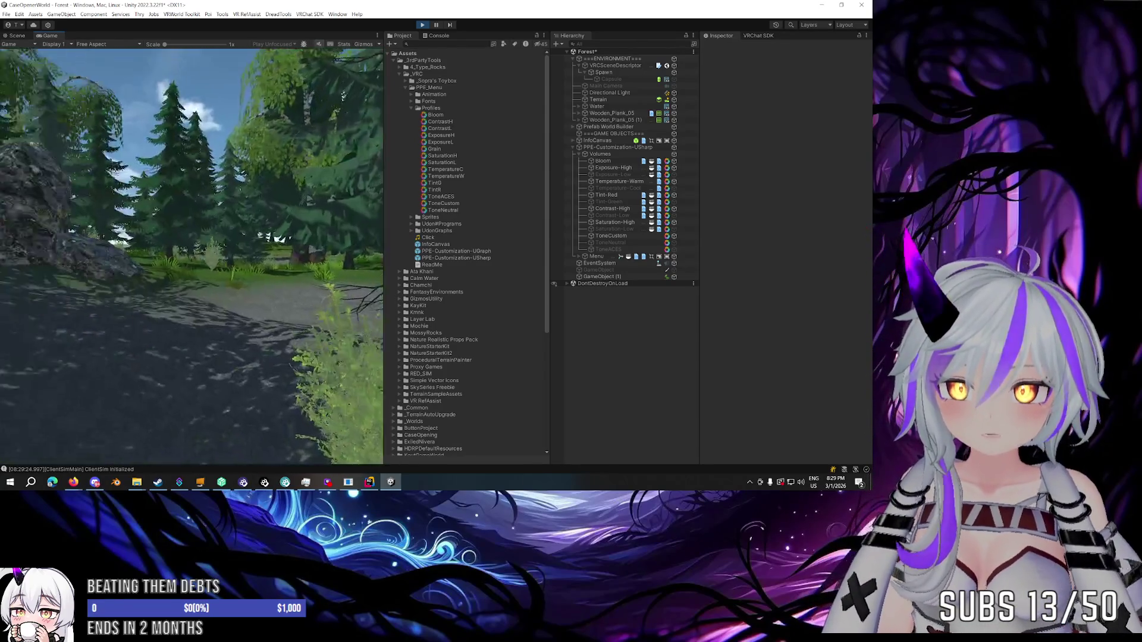
Walk up to the menu and toggle all post-processing effects off and on twice.
key("w")
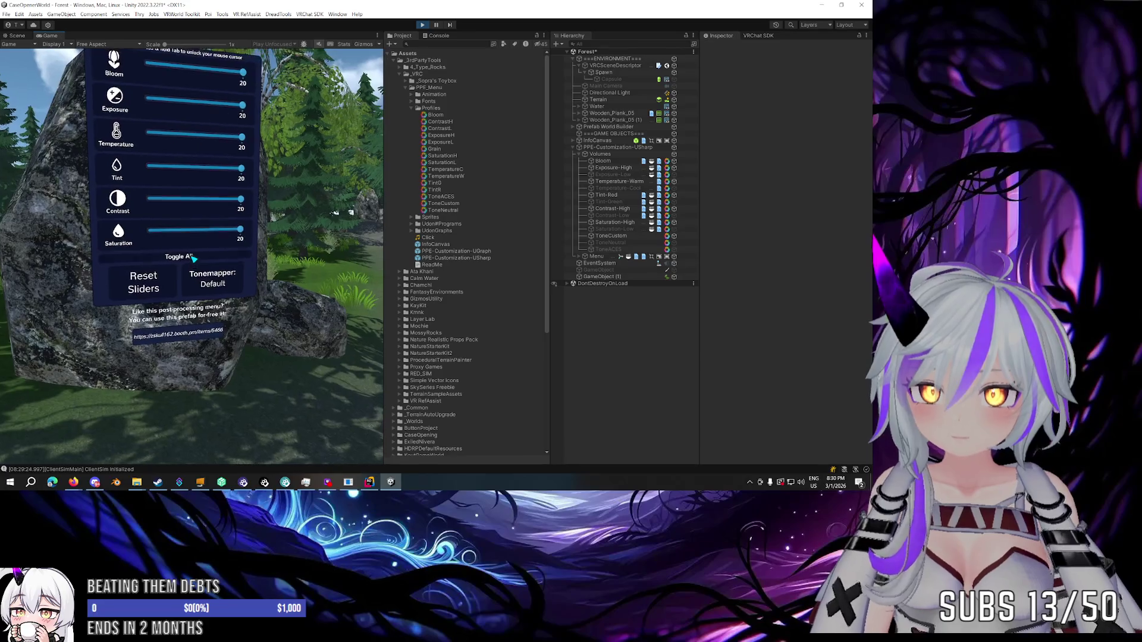
left_click(193, 258)
left_click(192, 258)
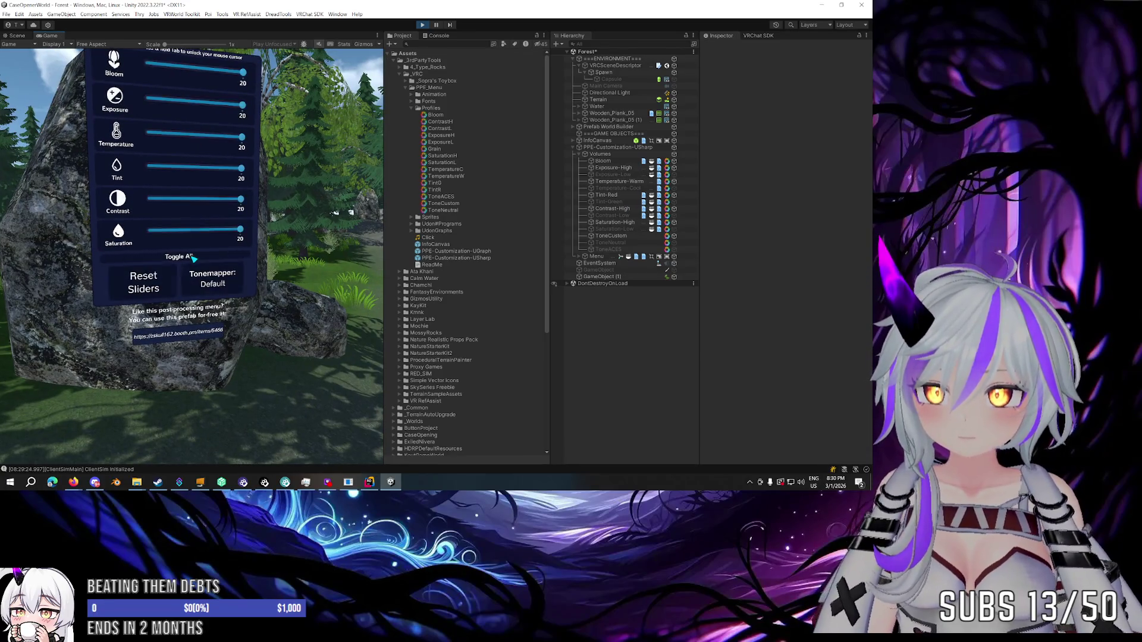
left_click(193, 259)
left_click(192, 259)
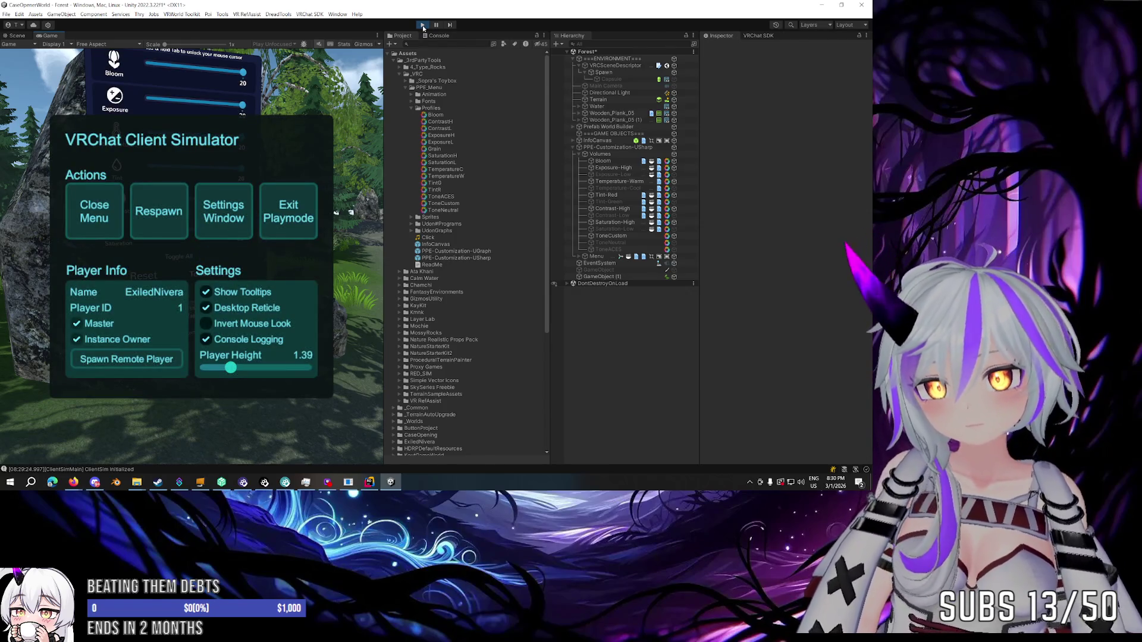
Close and reopen the simulator menu, deactivate the Tint-Green volume, and browse the Bloom and PPE-Customization-USharp objects.
left_click(97, 214)
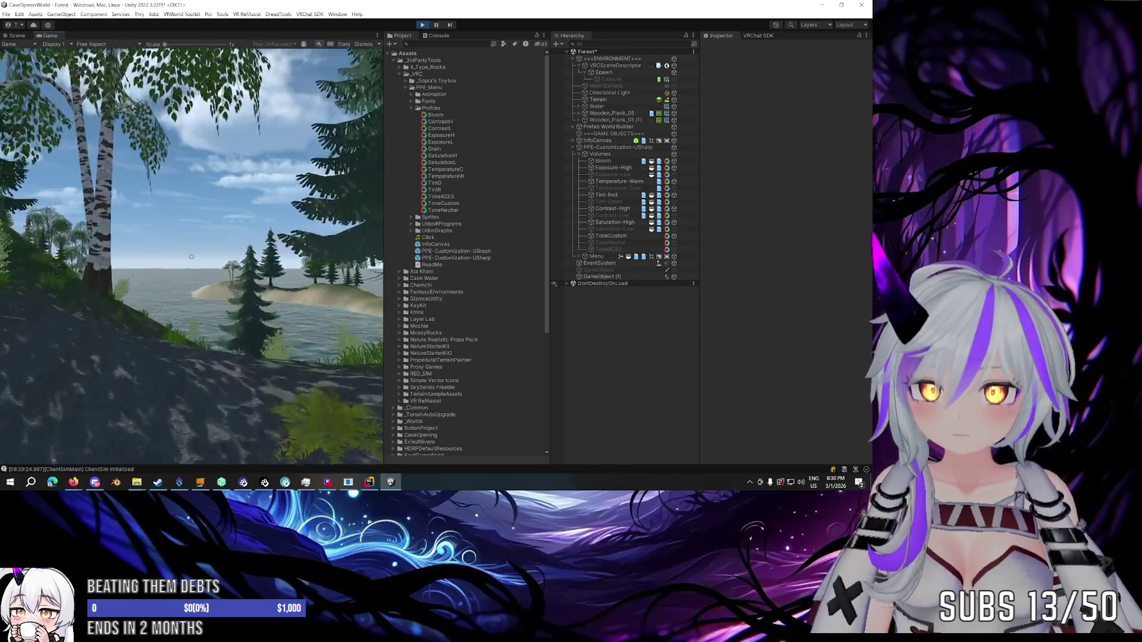
key("Escape")
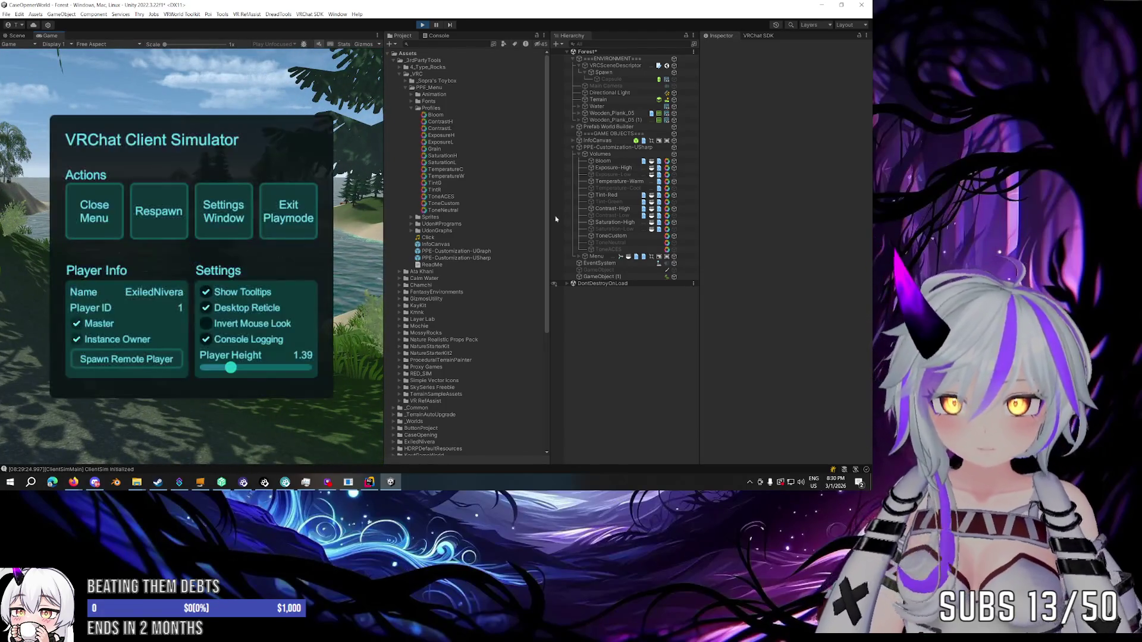
left_click(674, 203)
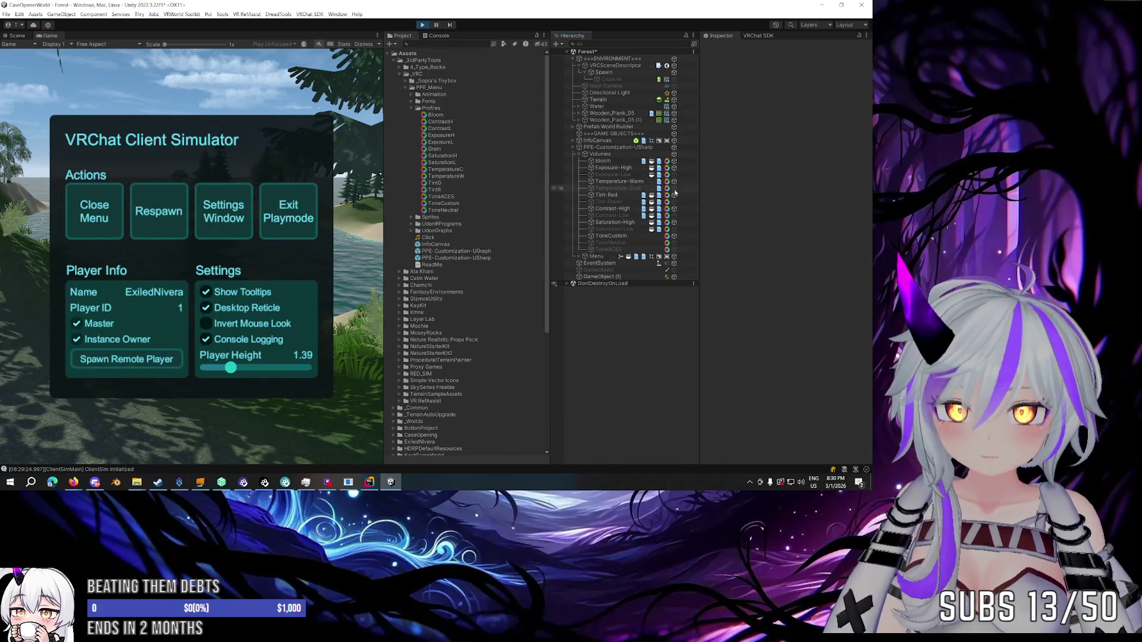
left_click(626, 163)
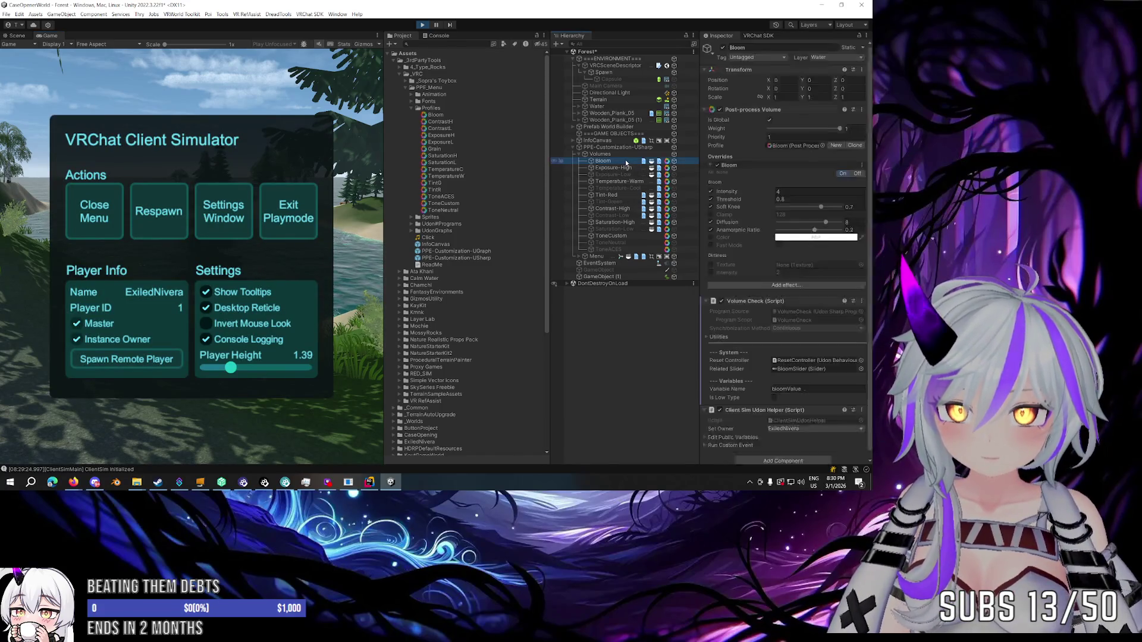
key("Left")
key("Left")
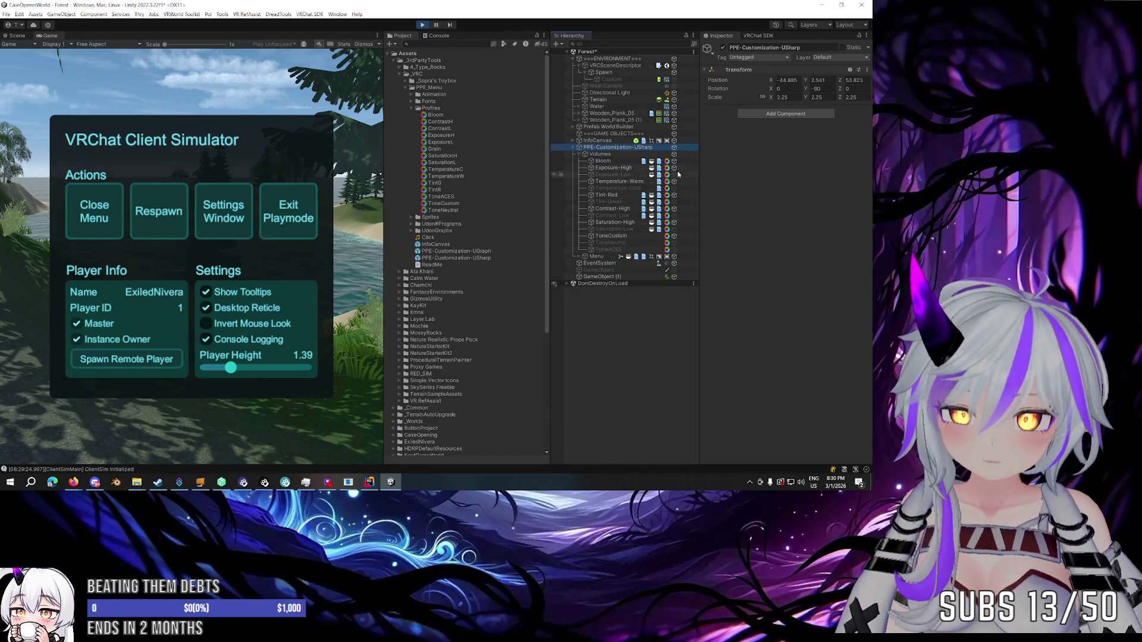
Select the Main Camera and toggle its active checkbox off and back on.
left_click(622, 85)
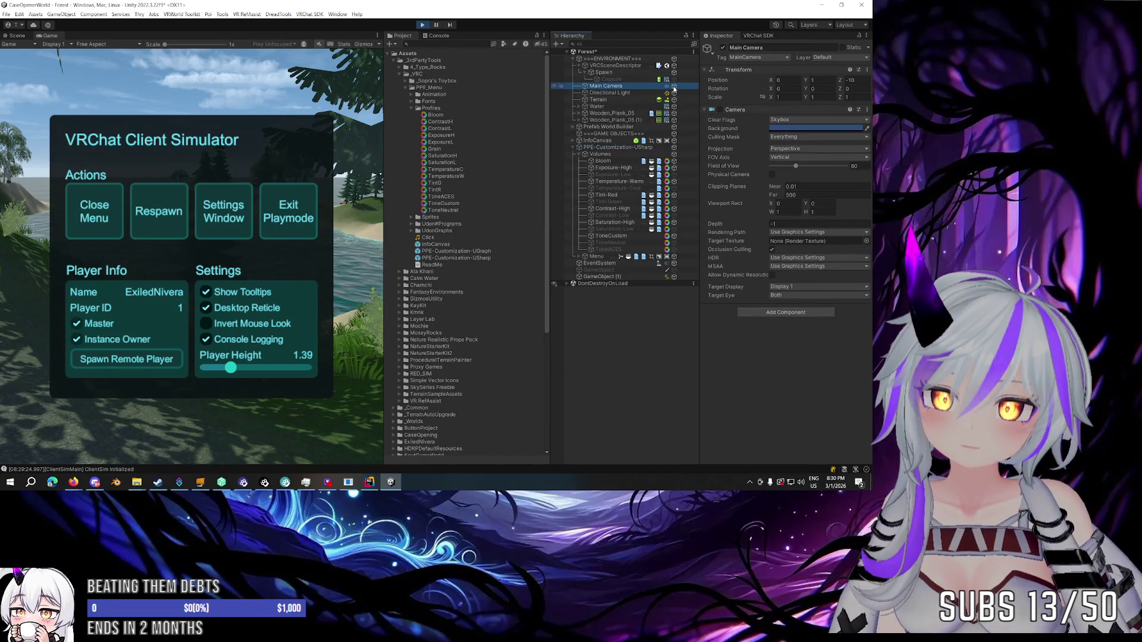
left_click(674, 88)
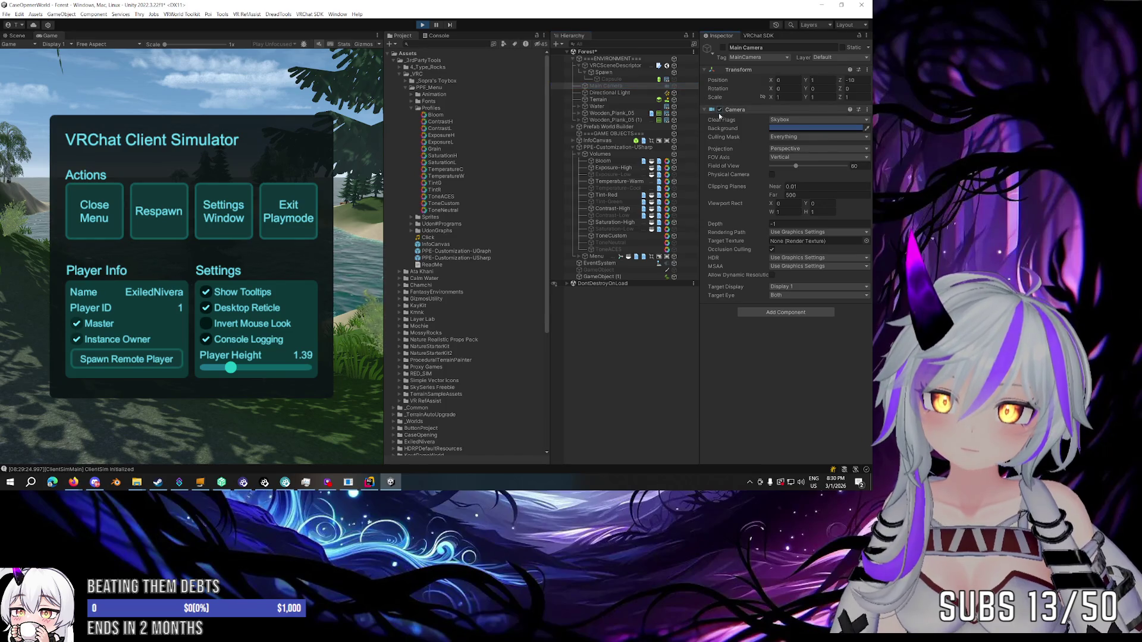
left_click(675, 87)
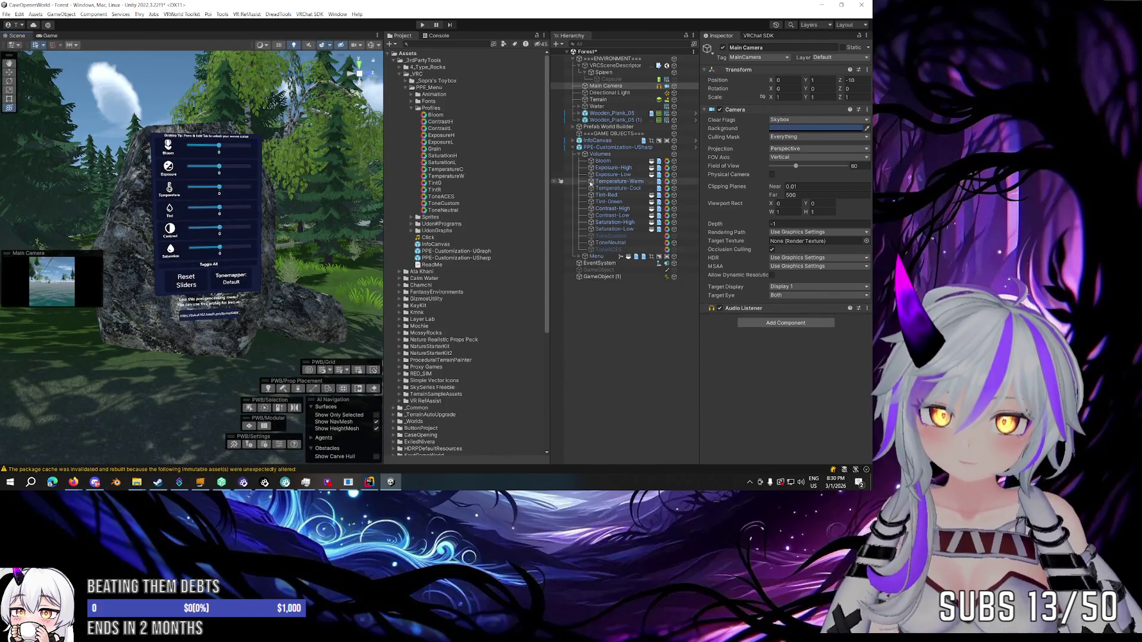
Lower the Bloom volume weight to about 0.2 and set Exposure-High's weight to 1.
left_click(603, 161)
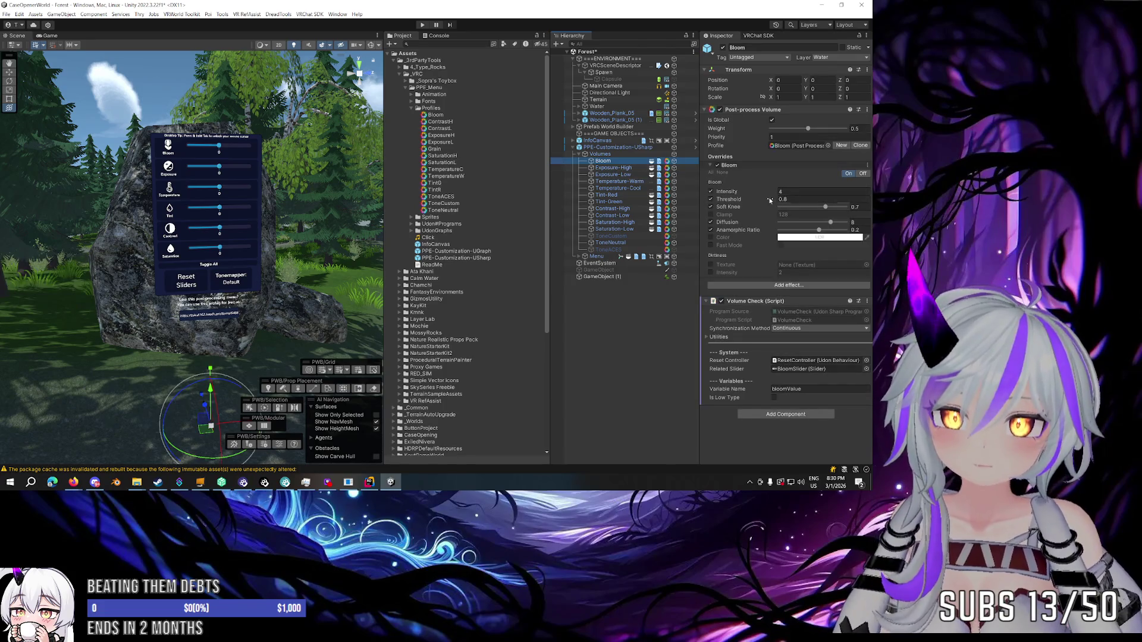
mouse_move(808, 129)
left_mouse_down()
mouse_move(771, 130)
mouse_move(834, 129)
left_mouse_up()
left_click(613, 167)
left_click(852, 129)
type("1.4")
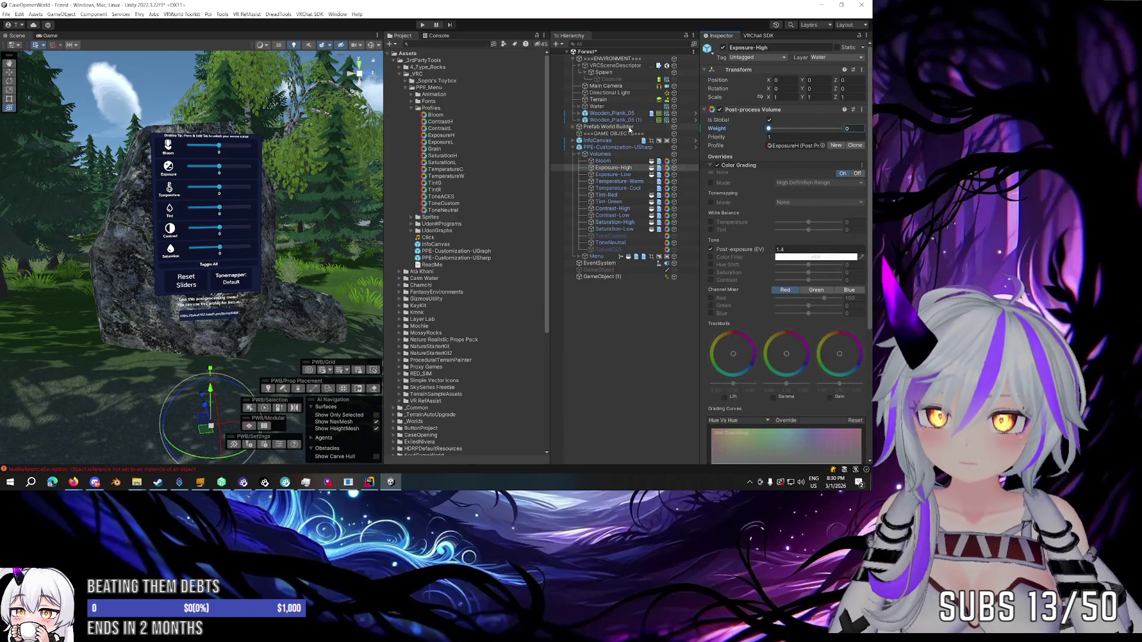
Add a Post-process Layer to the Main Camera on the Water layer, keeping no anti-aliasing.
left_click(606, 86)
left_click(783, 325)
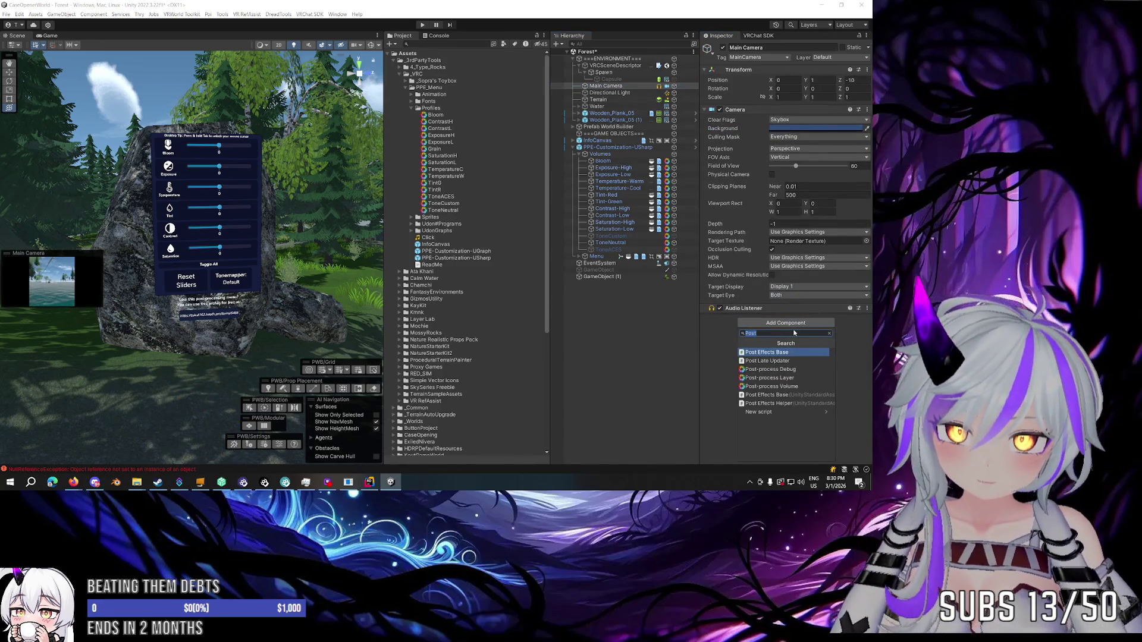
left_click(793, 378)
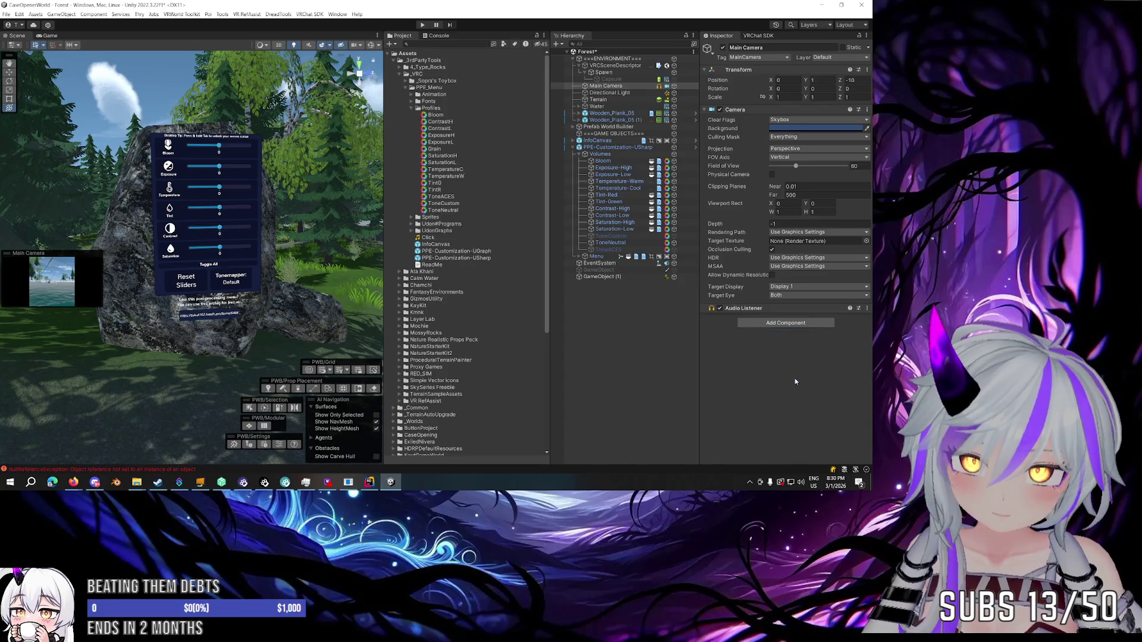
scroll(797, 363, "down", 2)
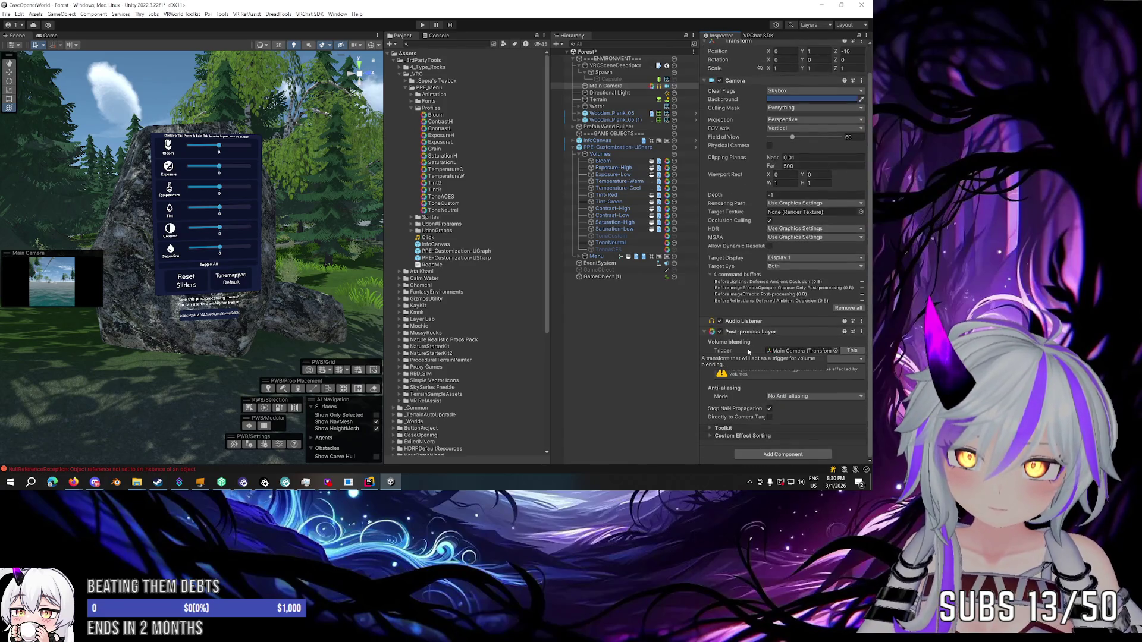
left_click(792, 359)
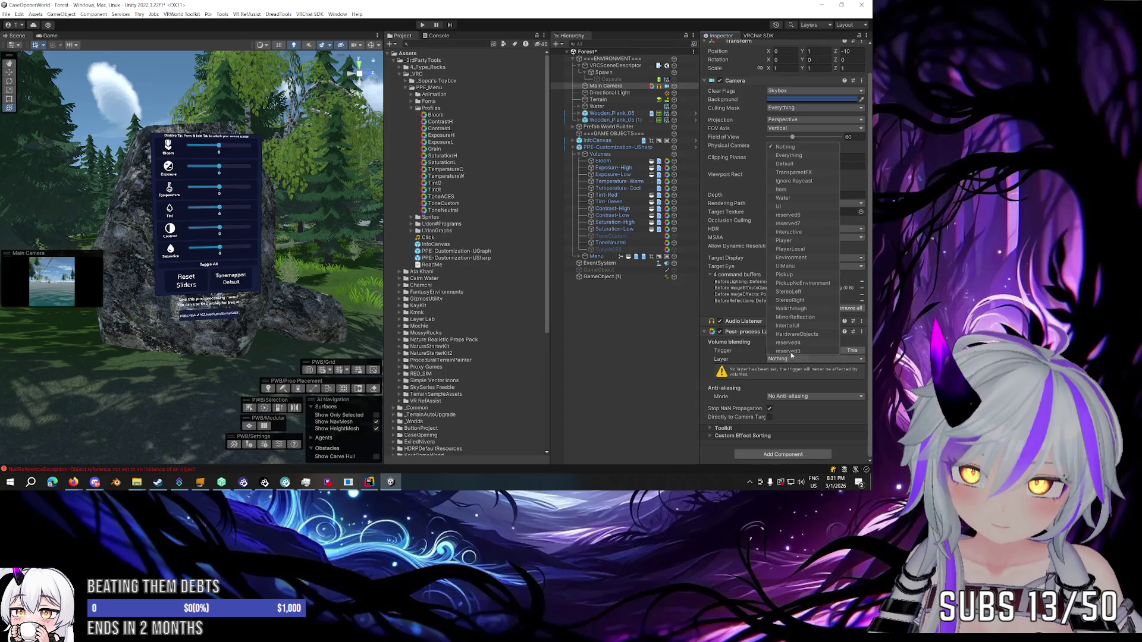
left_click(783, 197)
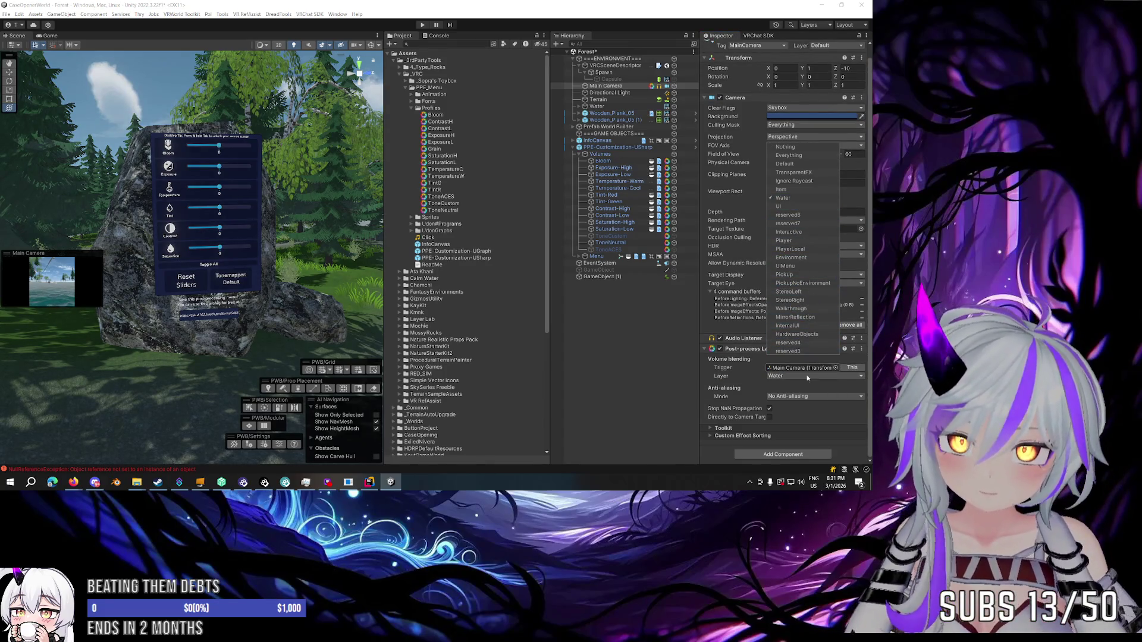
left_click(718, 391)
left_click(789, 396)
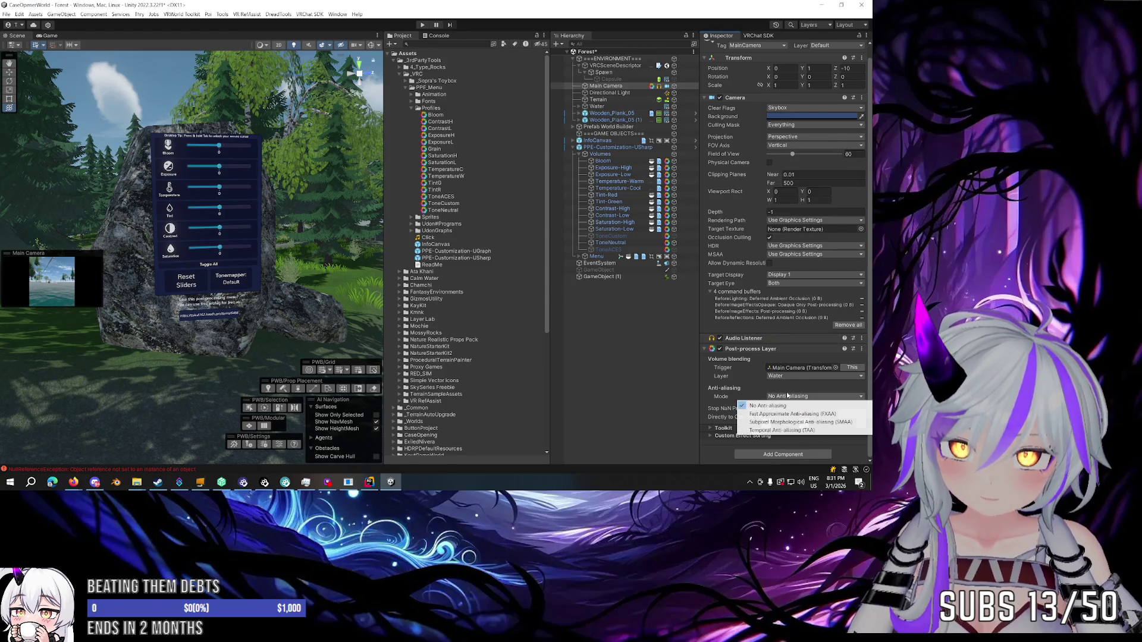
left_click(727, 392)
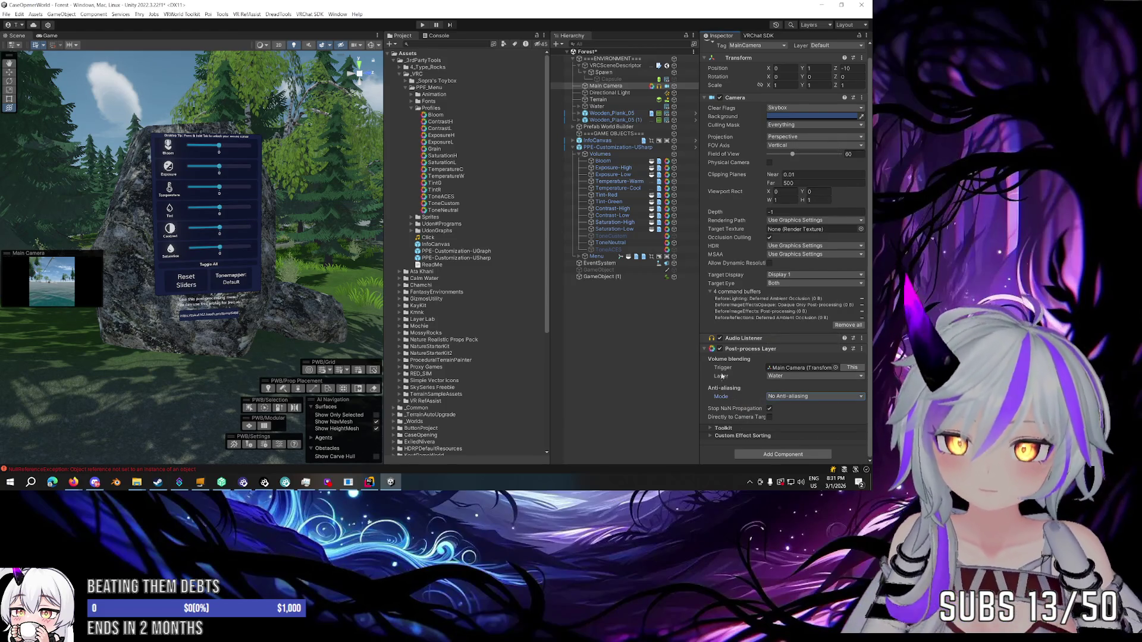
left_click(619, 169)
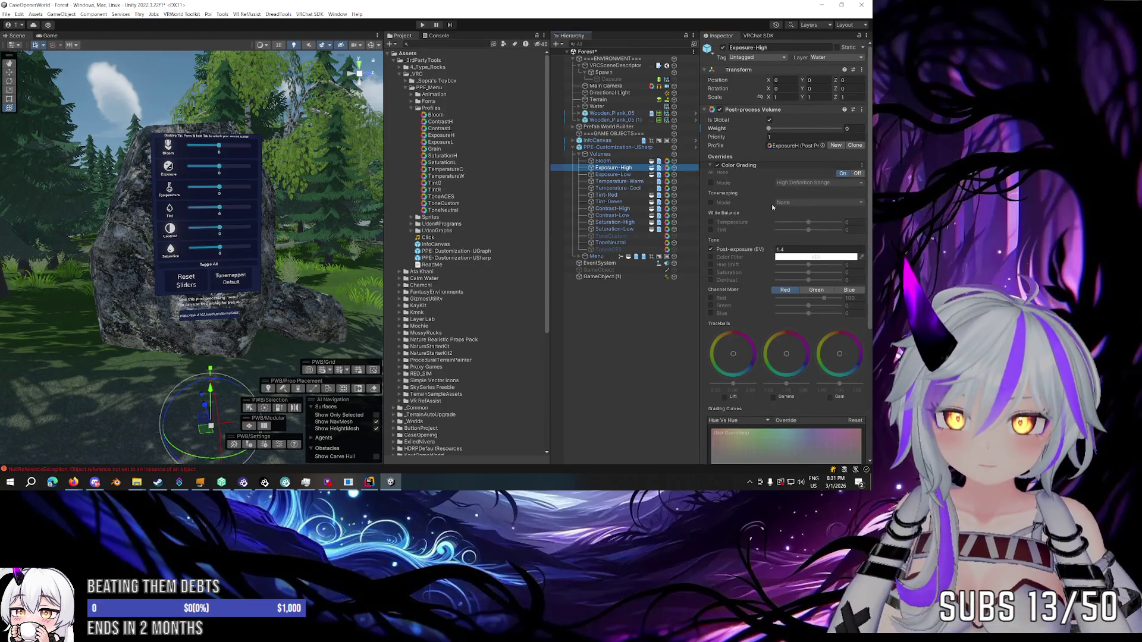
Preview the Exposure-High weight and confirm the VRCSceneDescriptor's Reference Camera.
mouse_move(770, 128)
left_mouse_down()
mouse_move(809, 128)
mouse_move(649, 135)
left_mouse_up()
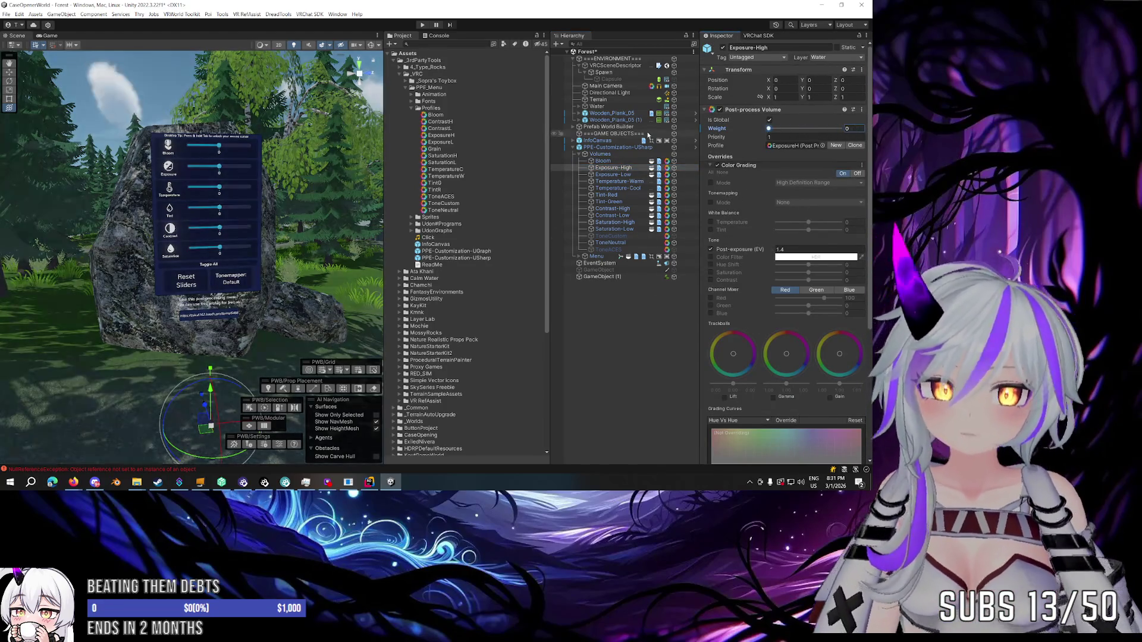
left_click(605, 86)
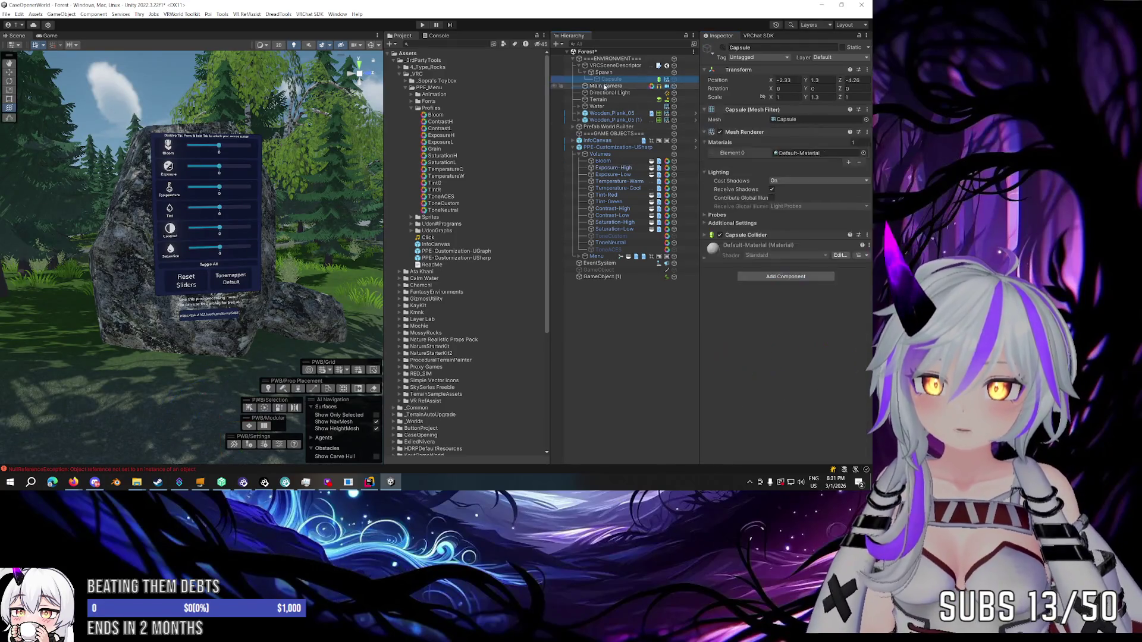
left_click(610, 66)
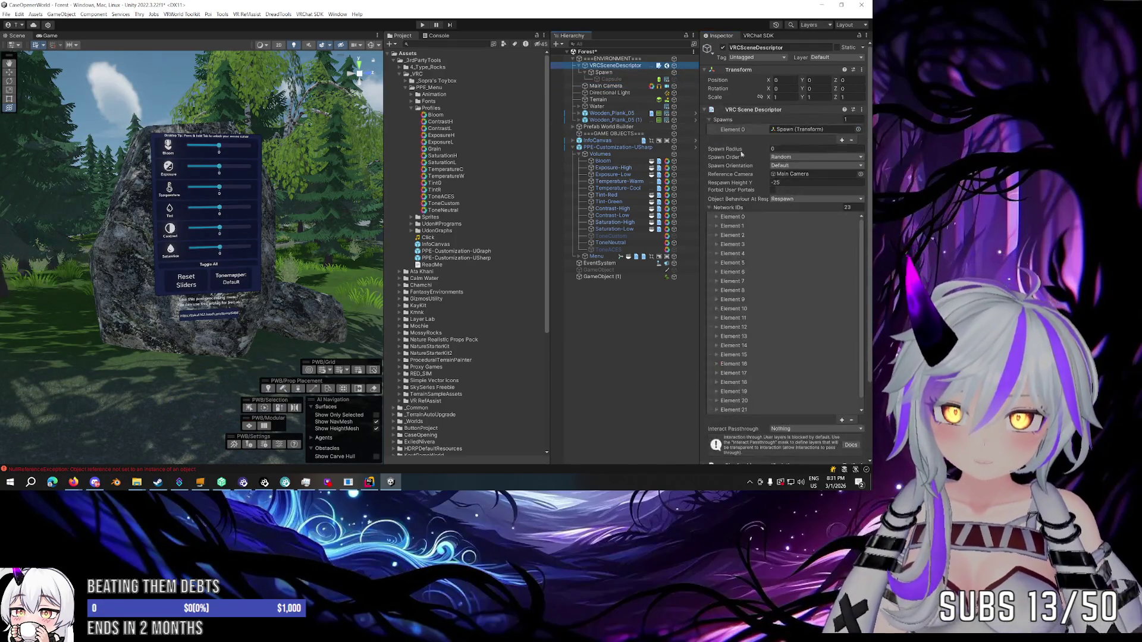
left_click(815, 174)
left_click(613, 86)
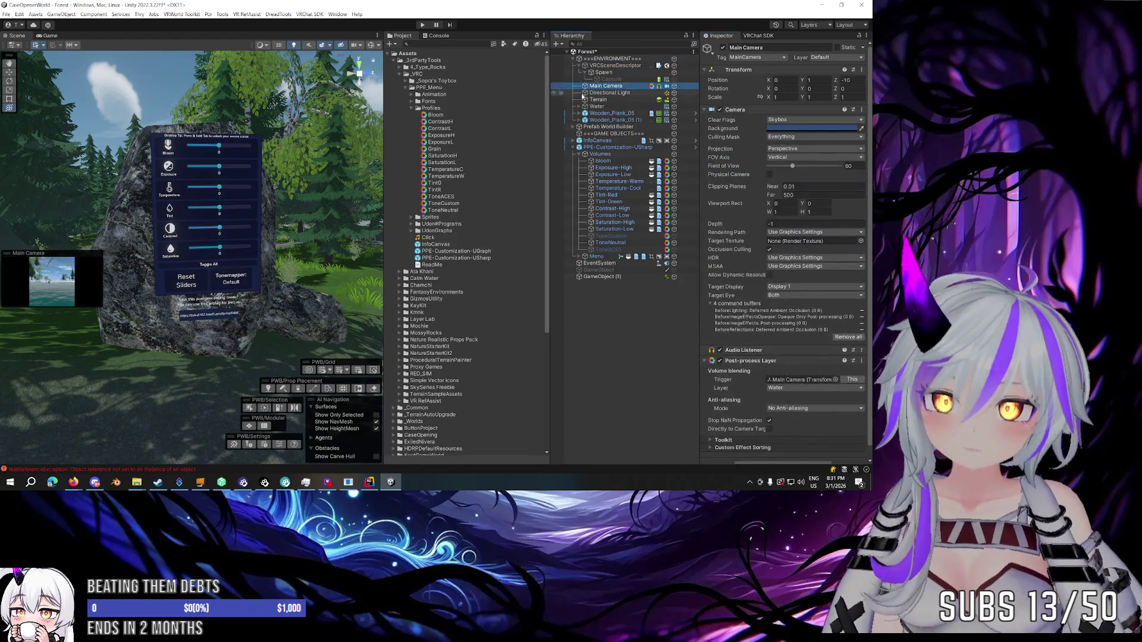
left_click(580, 66)
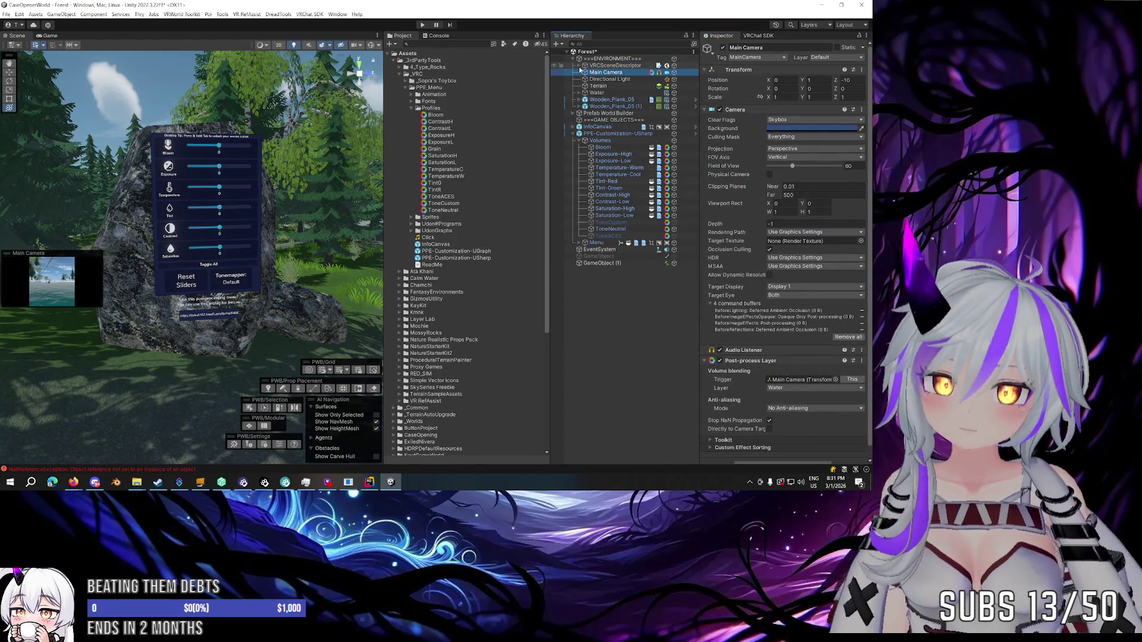
Save the Forest scene with Ctrl+S and start Play mode.
key("ctrl+s")
left_click(421, 25)
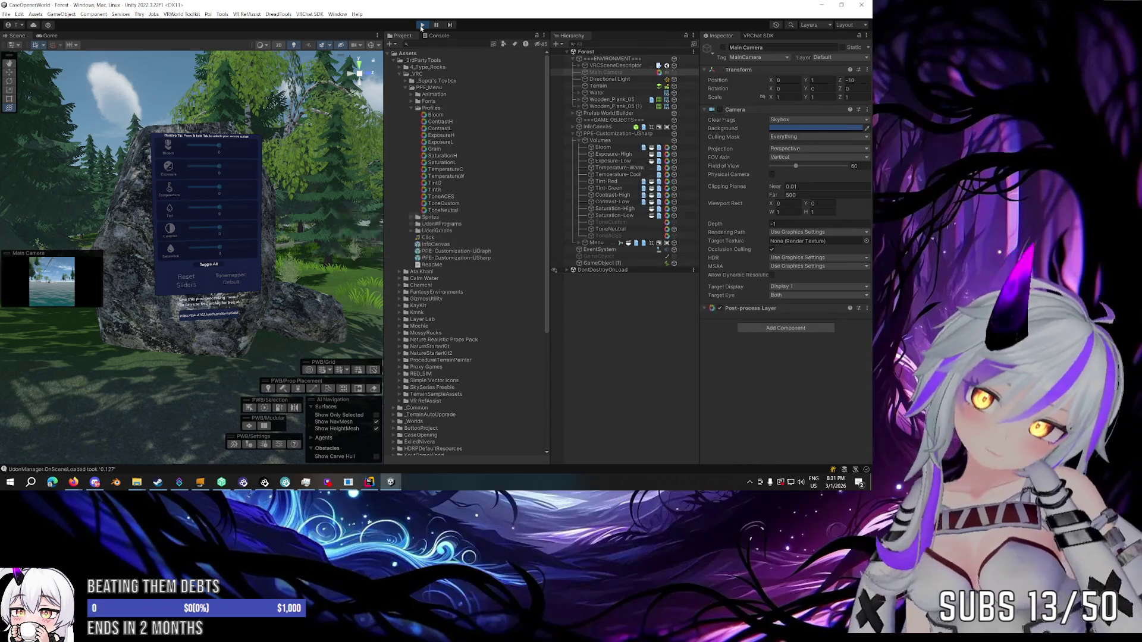
left_click(48, 35)
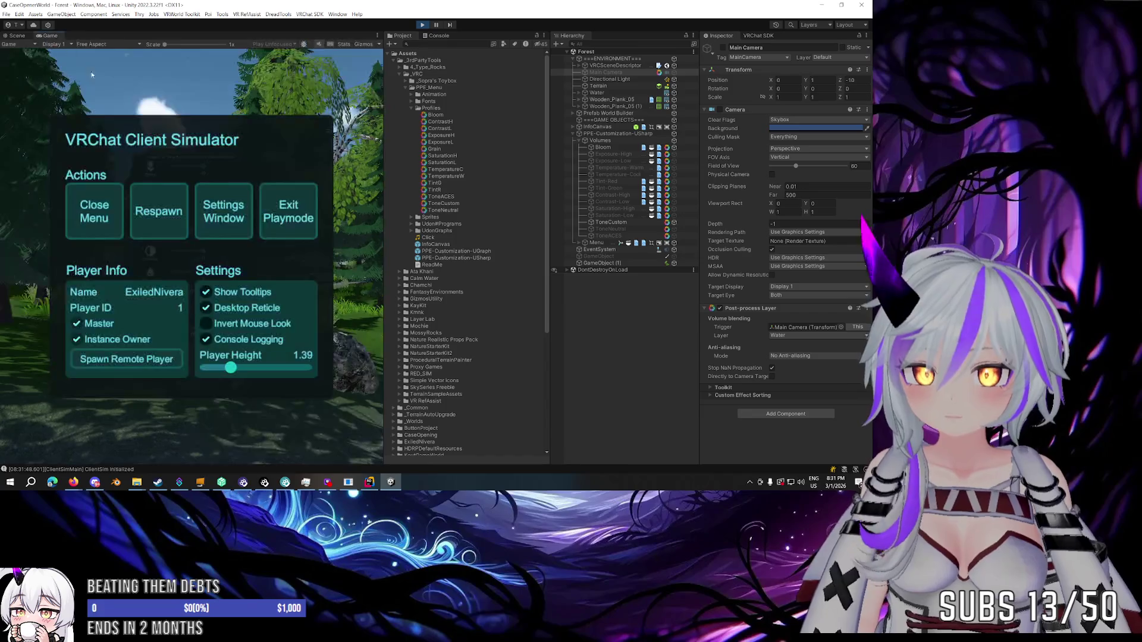
Close the simulator menu and raise Temperature and Contrast to 20 in the in-world menu.
key("Escape")
left_click_drag(193, 259, 193, 260)
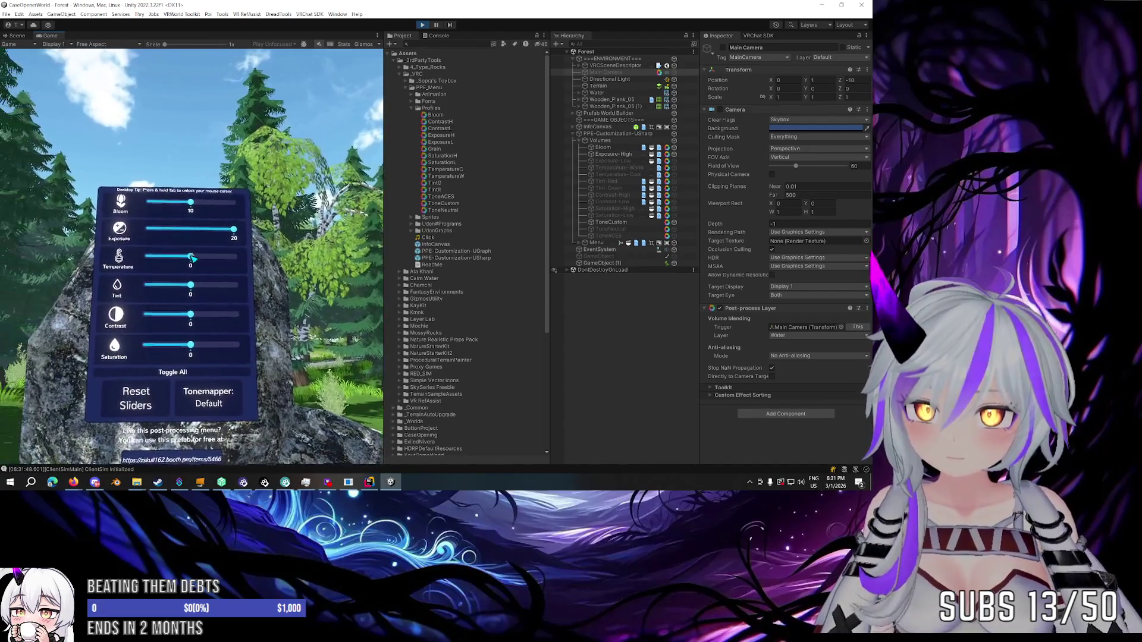
left_click_drag(194, 260, 193, 260)
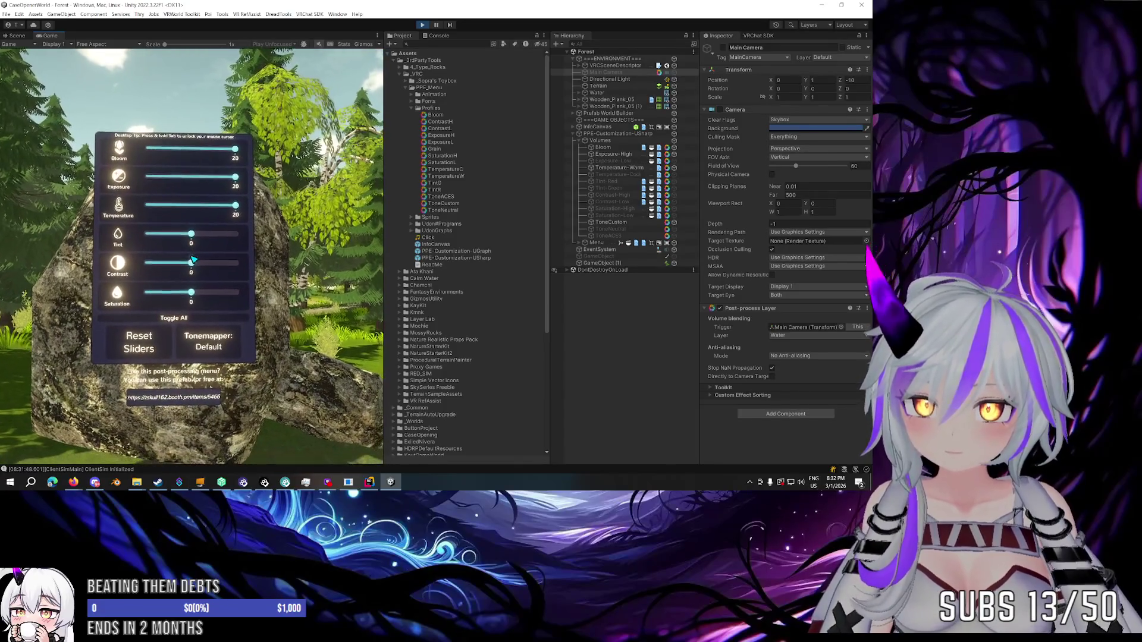
left_click_drag(193, 259, 194, 259)
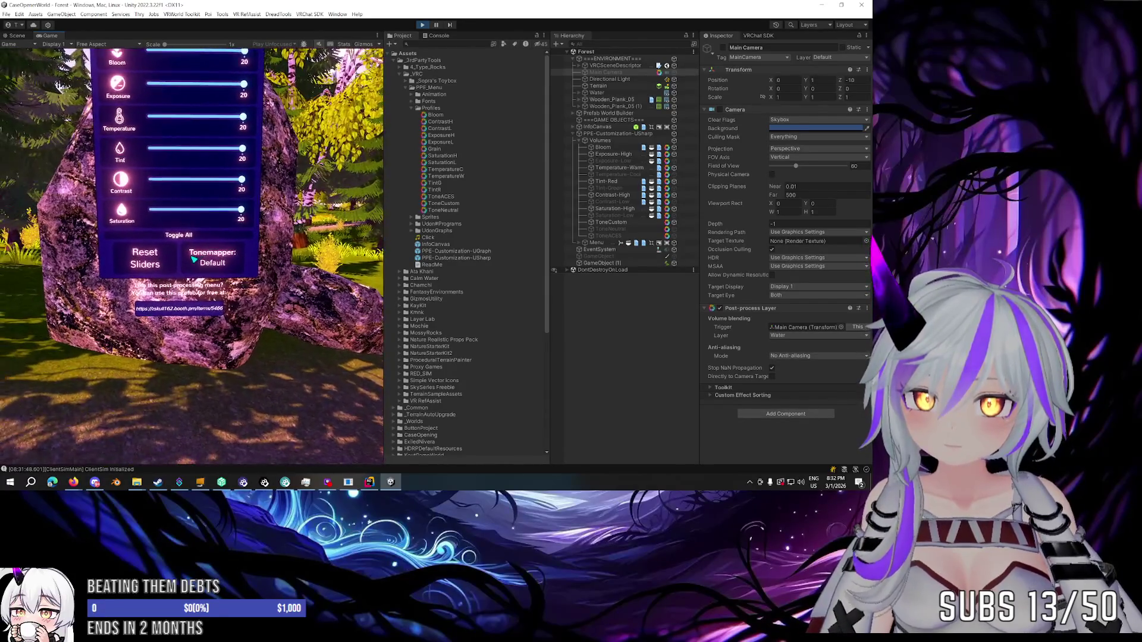
Toggle all effects off and on, cycle tonemapper Neutral, ACES, Default, then reset sliders to 0.
left_click(193, 259)
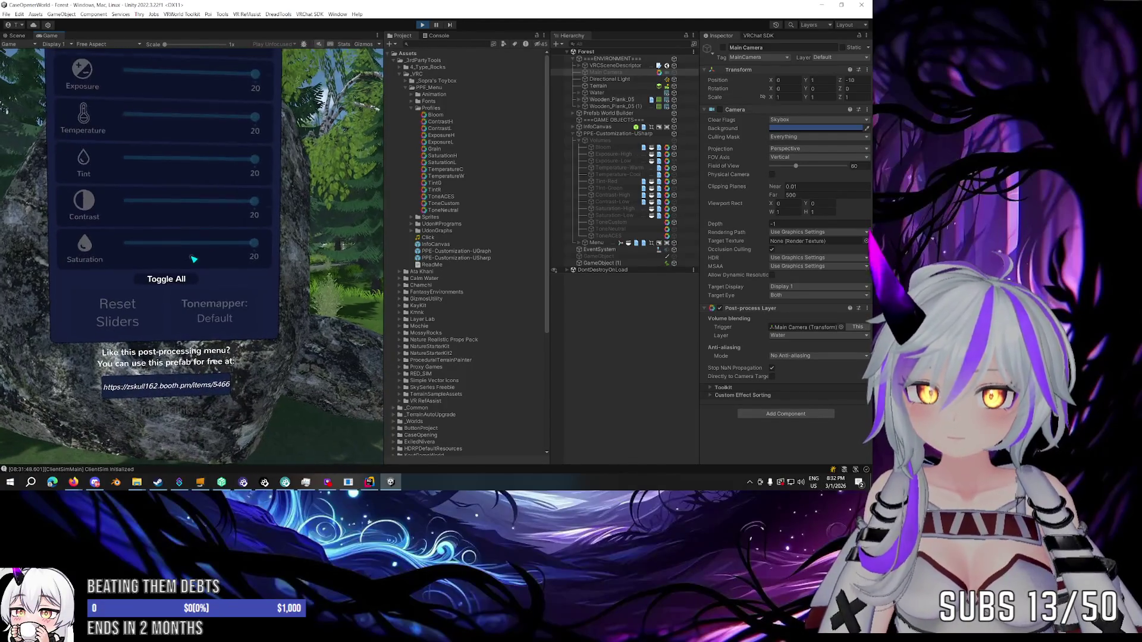
left_click(193, 259)
left_click(194, 259)
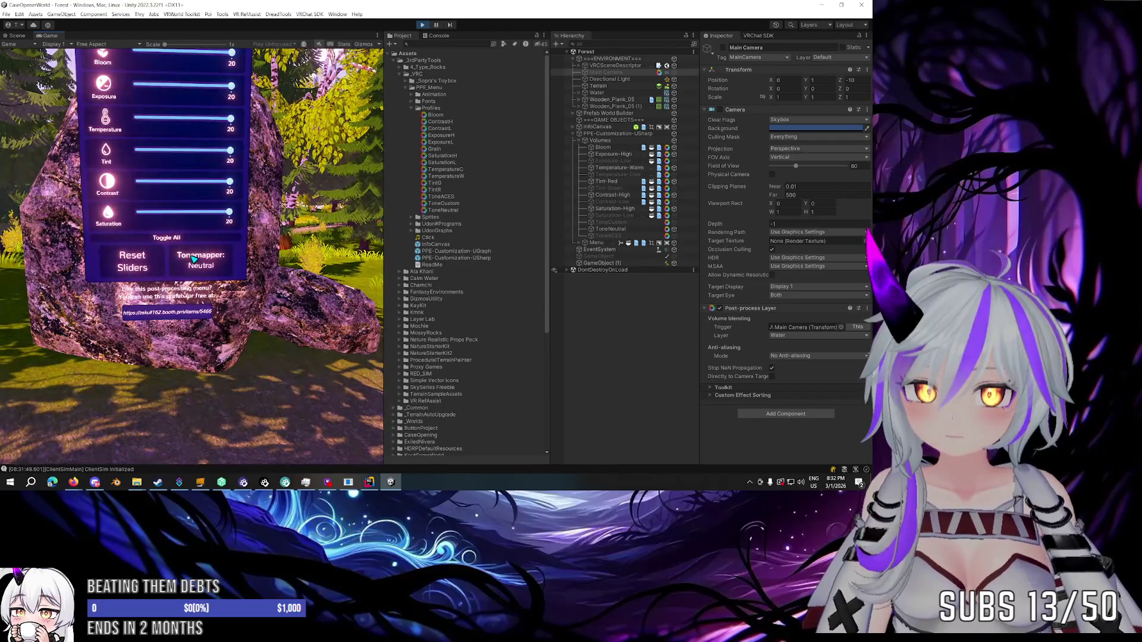
left_click(193, 259)
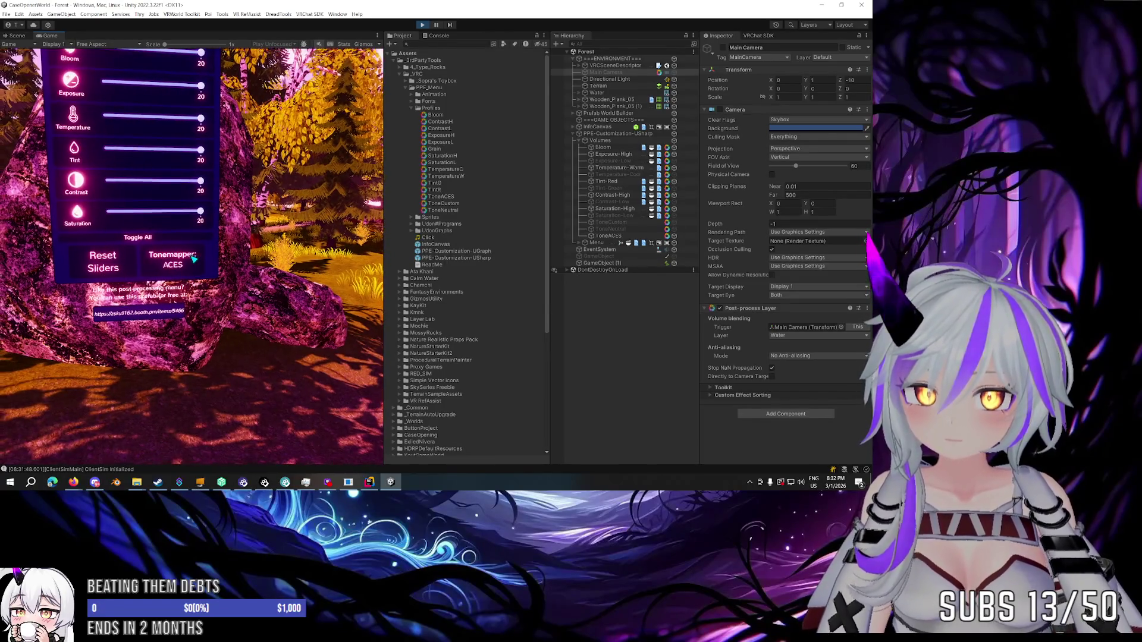
left_click(194, 259)
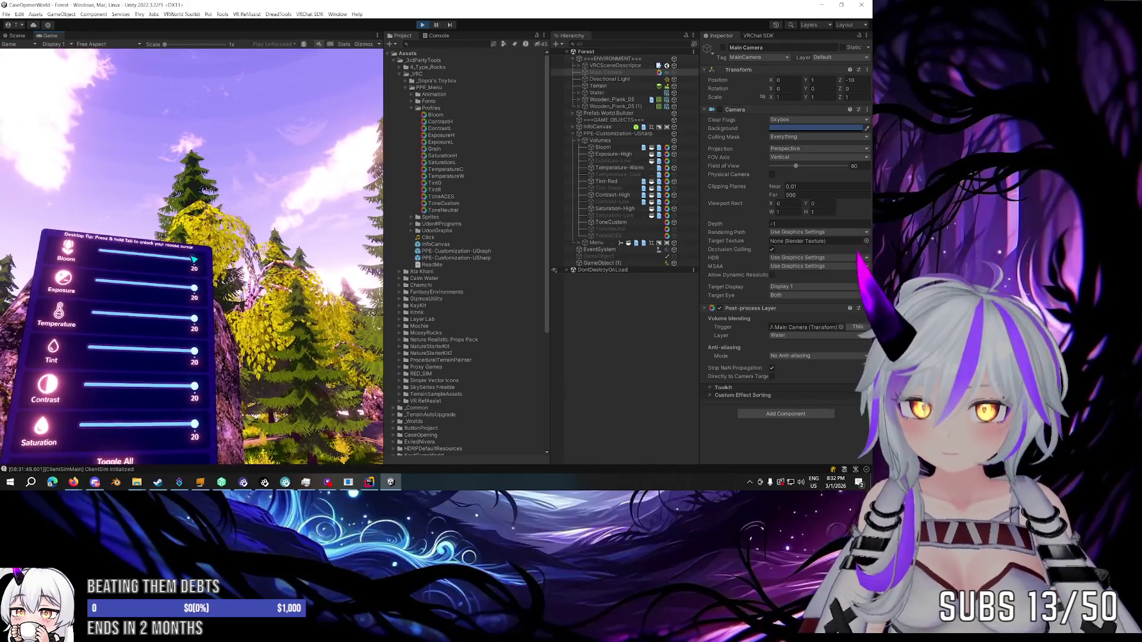
left_click(193, 259)
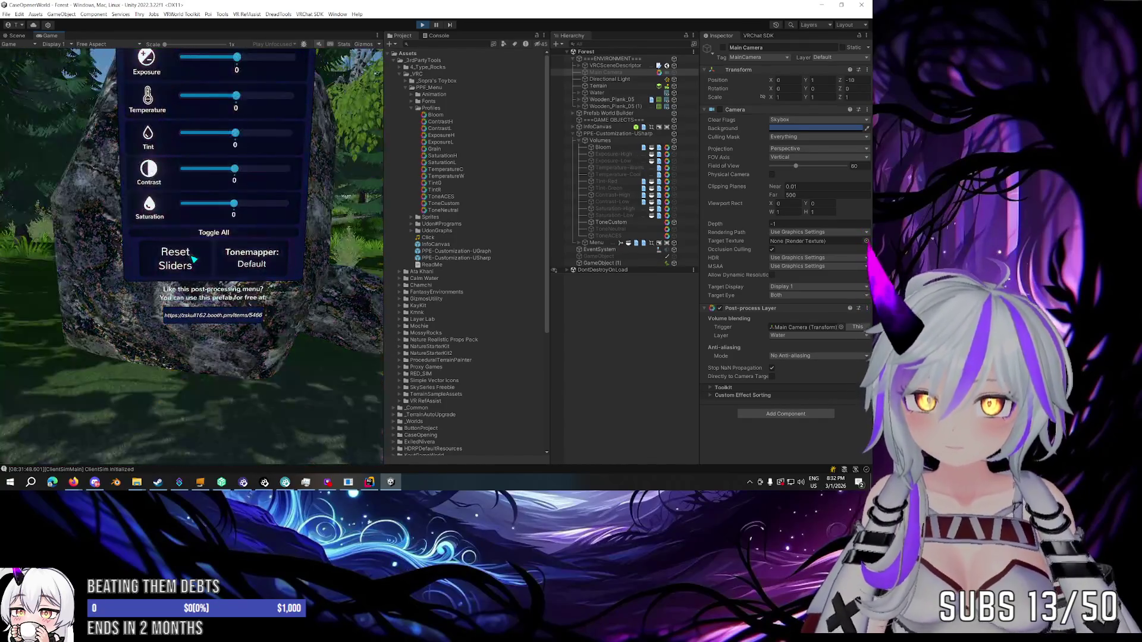
Set Temperature to 4 and back to 0, push Tint toward red and return it to neutral.
left_click(194, 260)
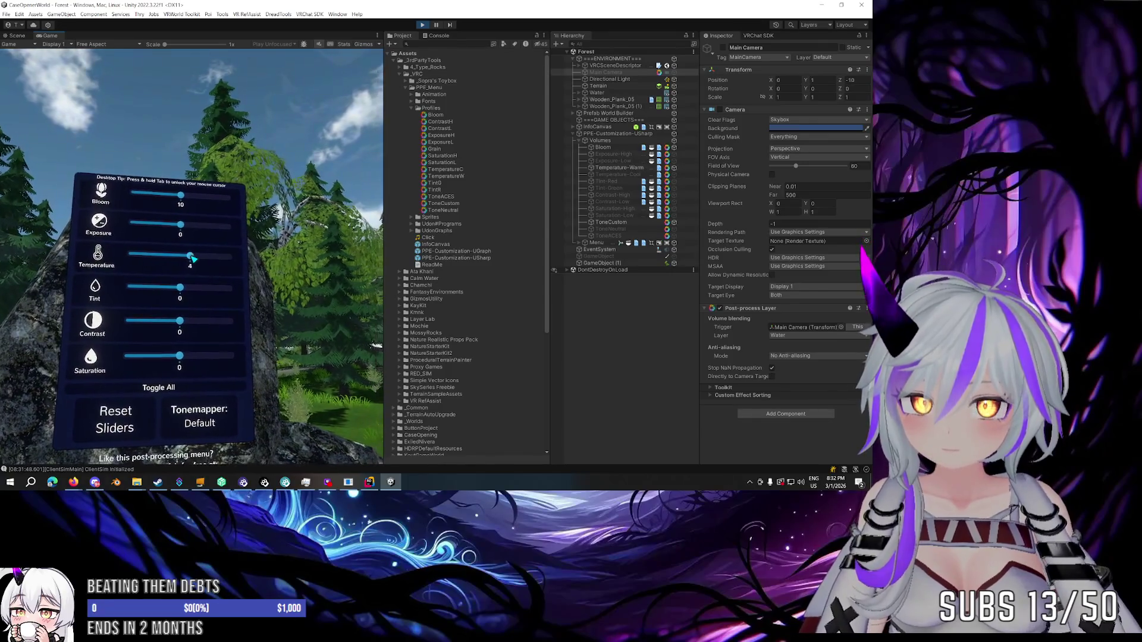
left_click(193, 260)
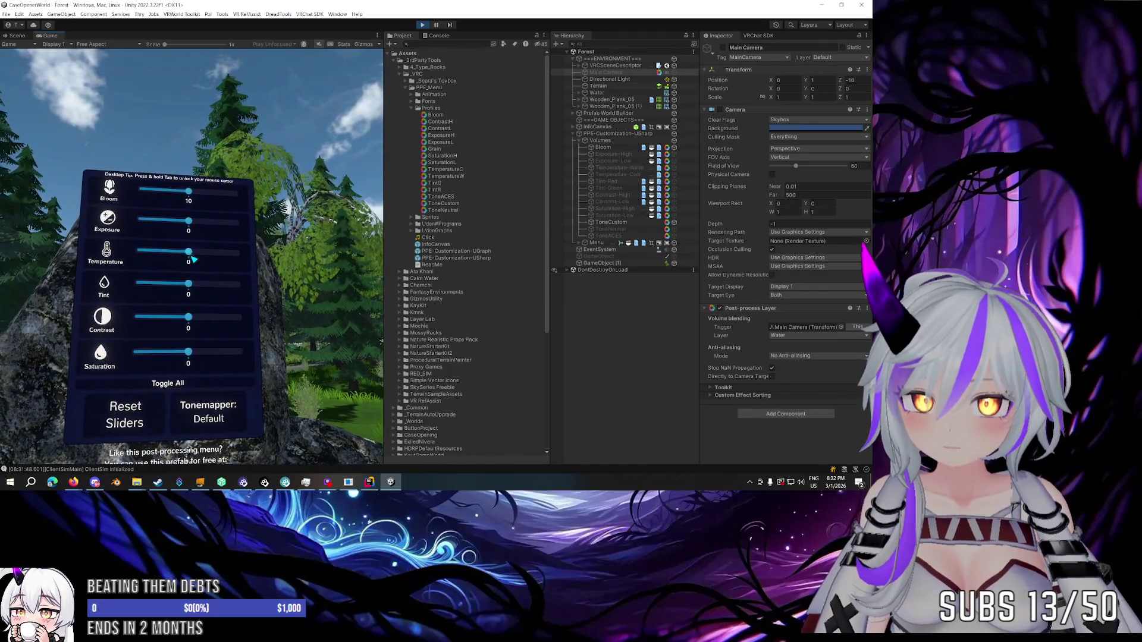
left_click(194, 259)
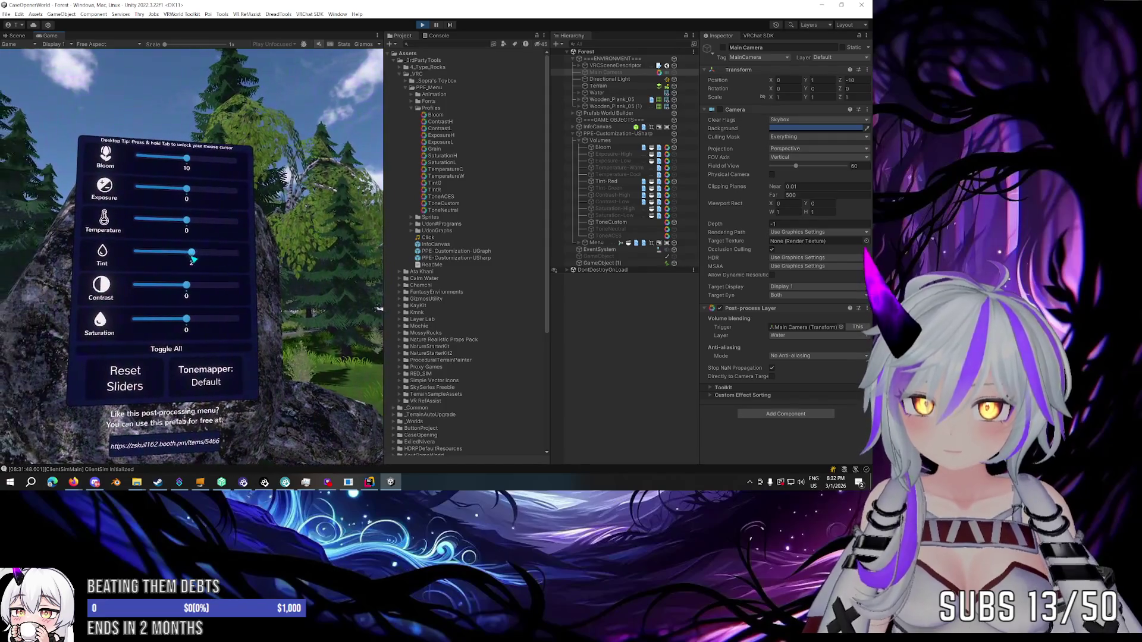
left_click(194, 259)
left_click(194, 260)
left_click(194, 259)
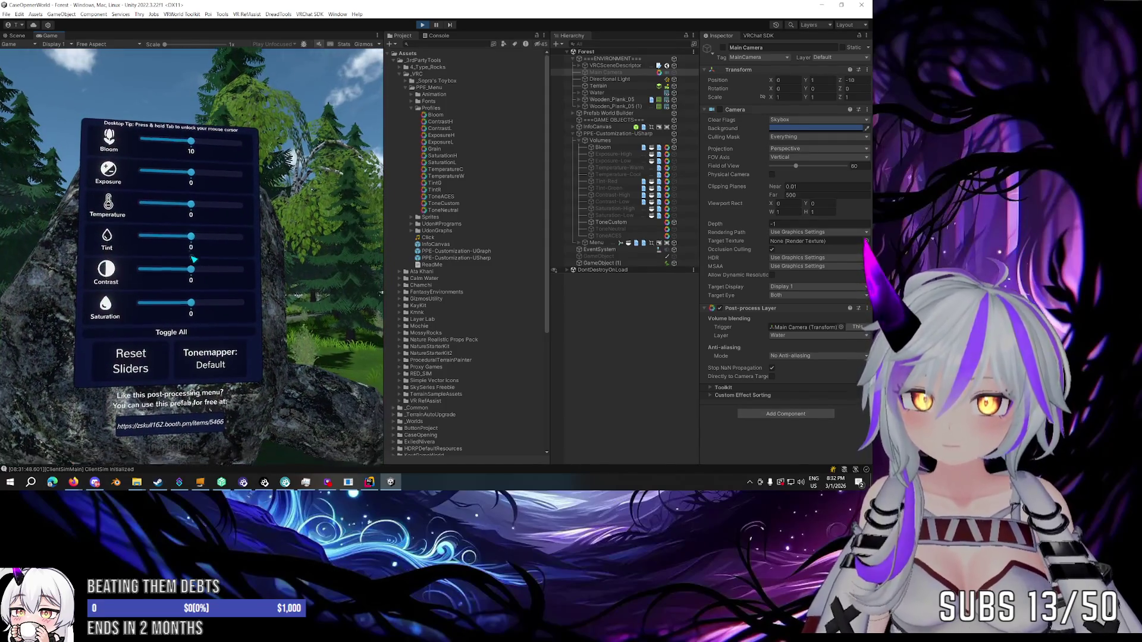
Try Contrast at 7 then 0, Saturation at 20, 0 then 4, and Contrast at 4.
left_click(193, 260)
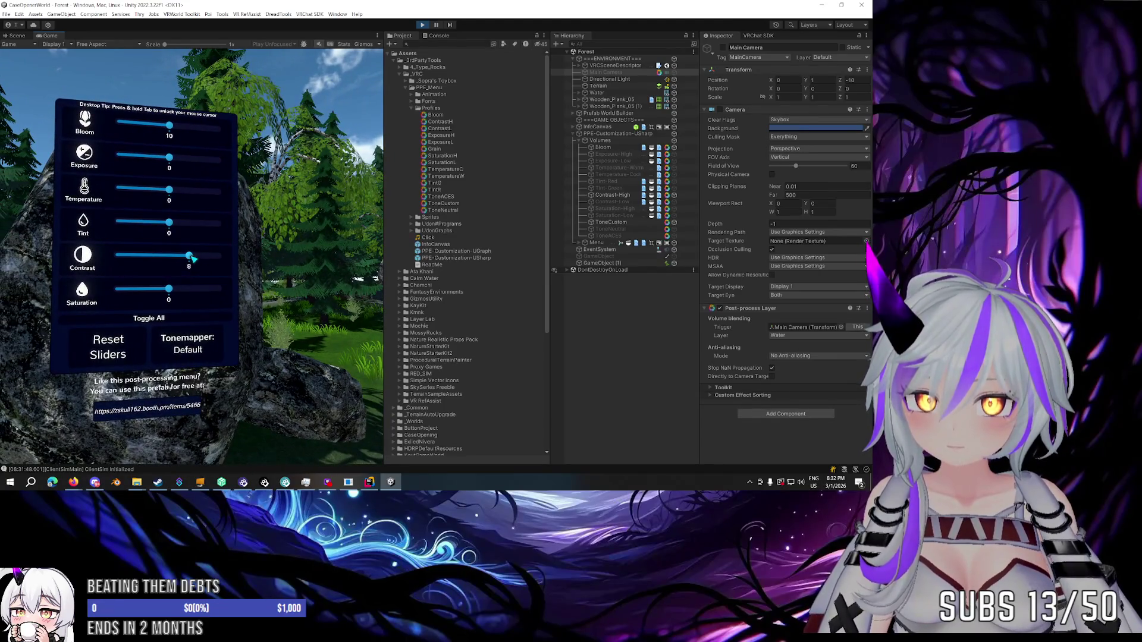
left_click(194, 260)
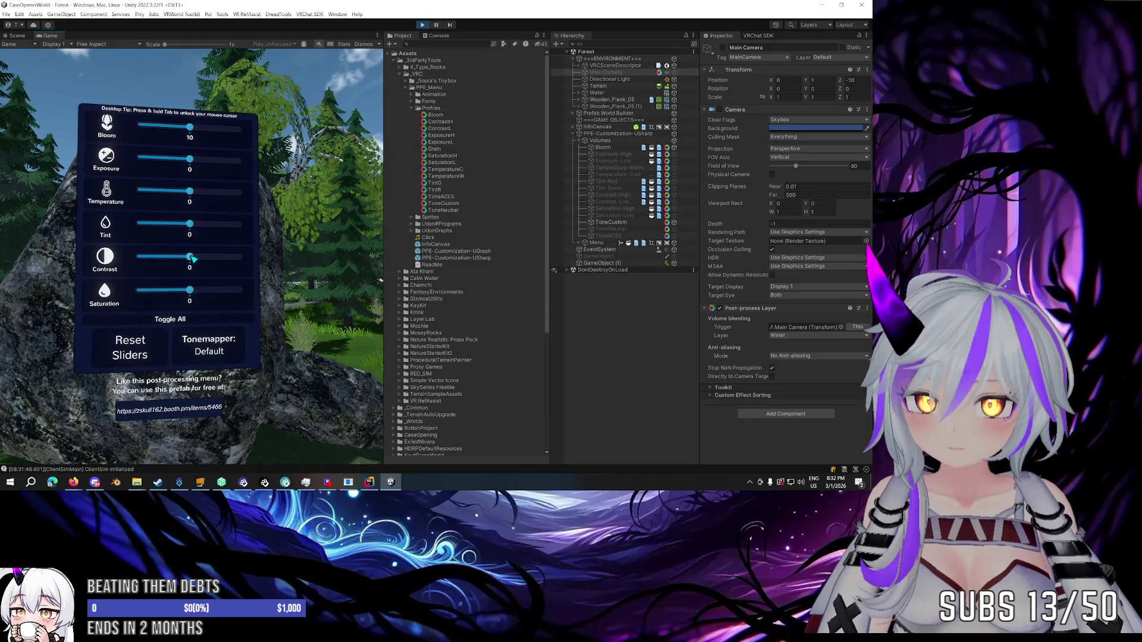
left_click(194, 259)
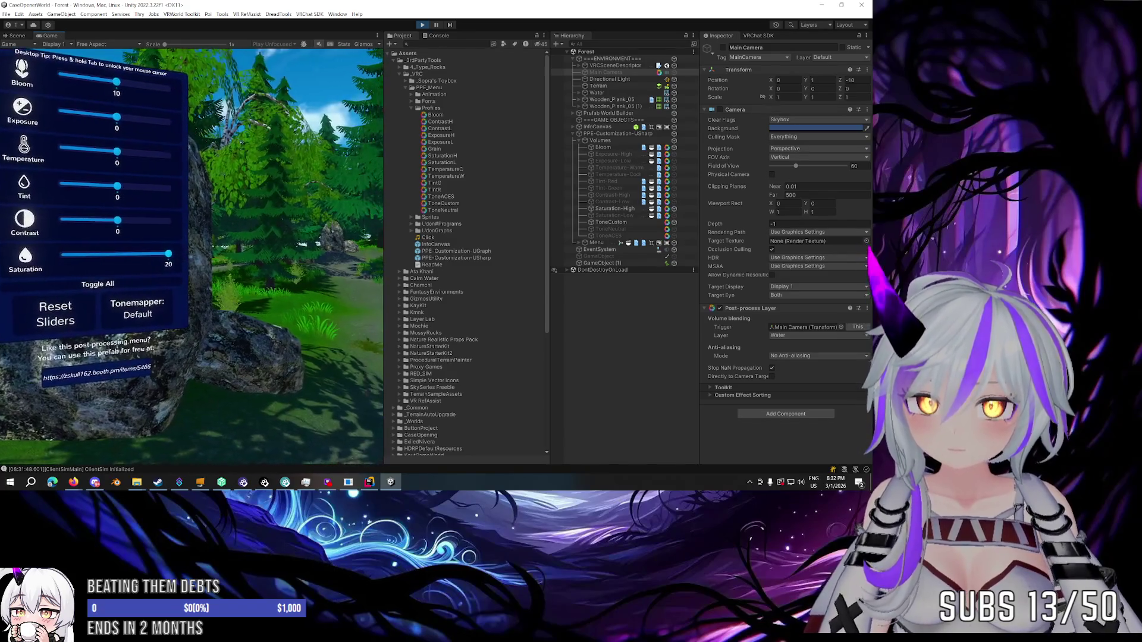
left_click(193, 260)
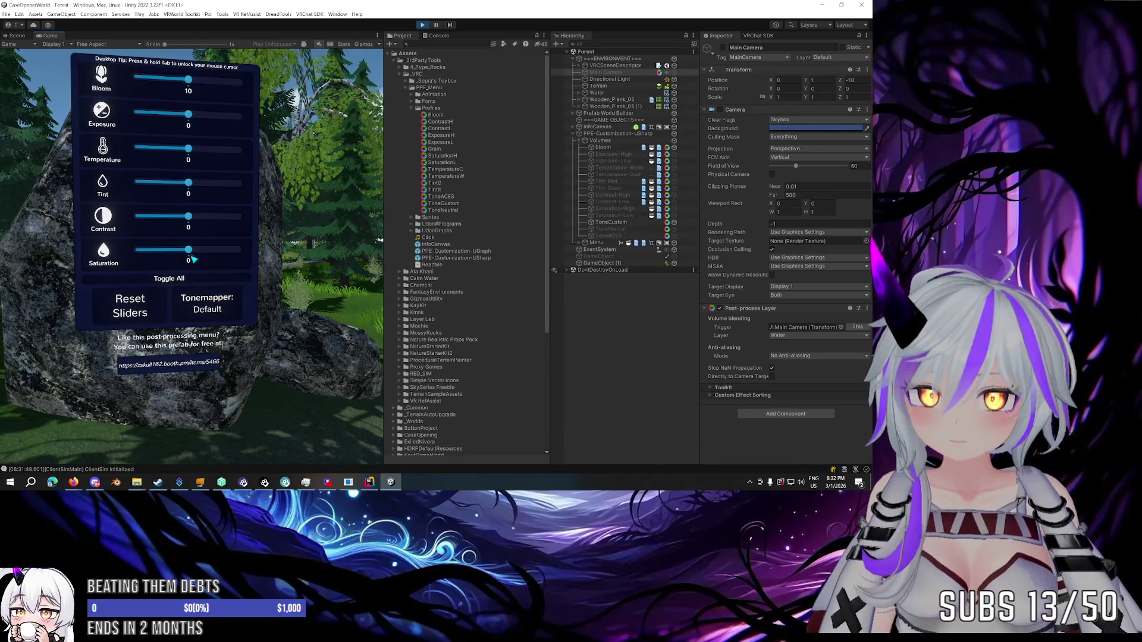
left_click(194, 259)
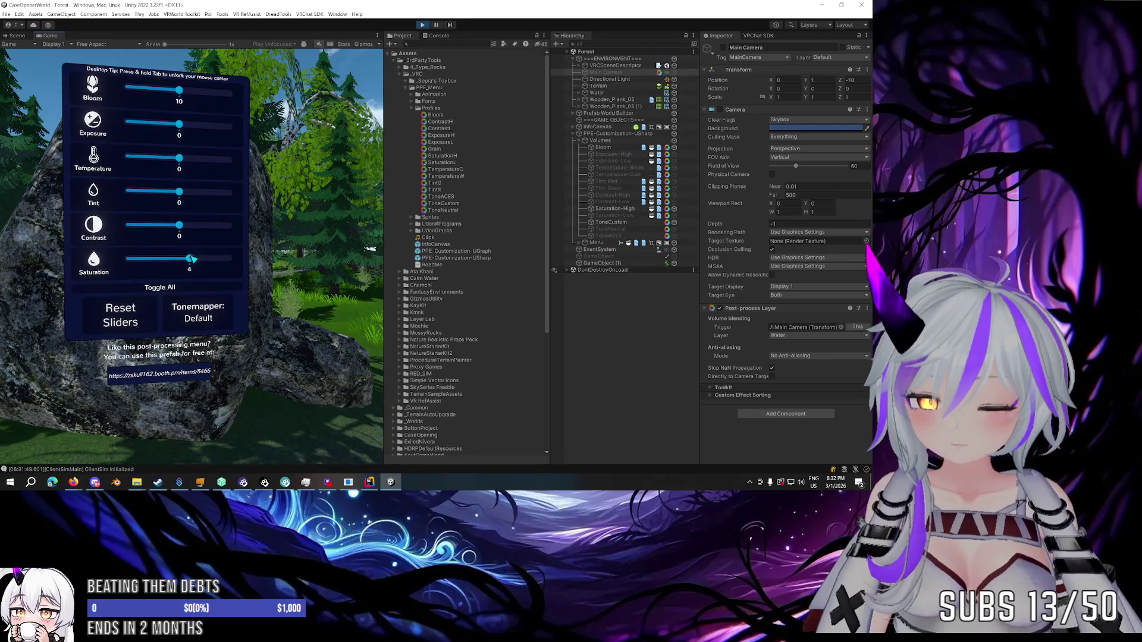
left_click(193, 258)
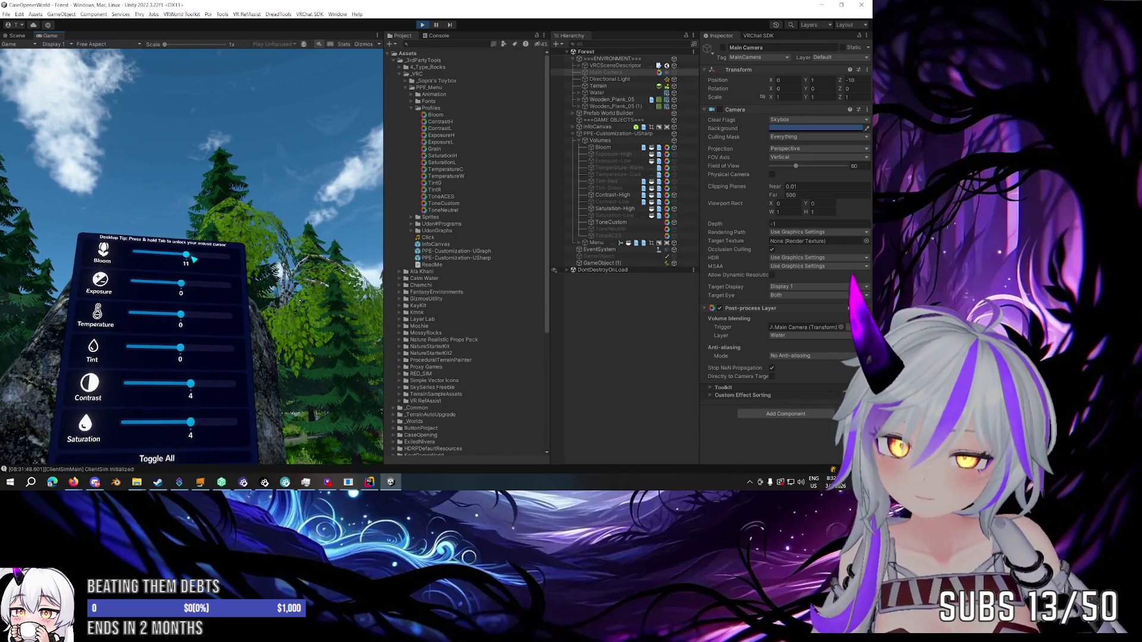
Turn Bloom off, up to 5 and back to 0, then reset all sliders.
left_click(192, 259)
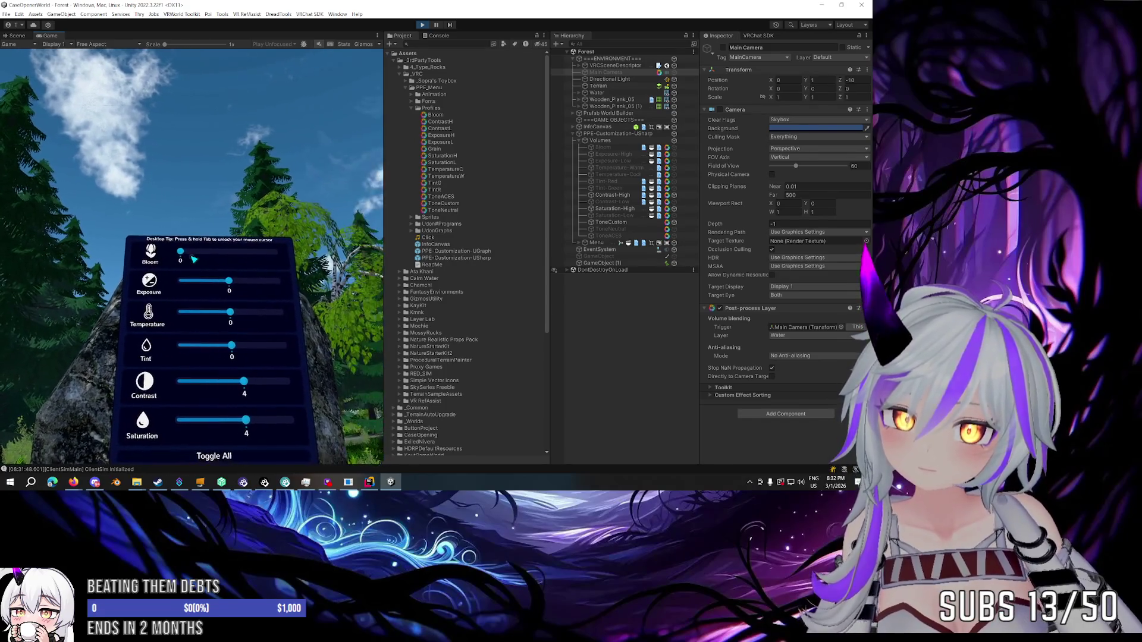
left_click(192, 258)
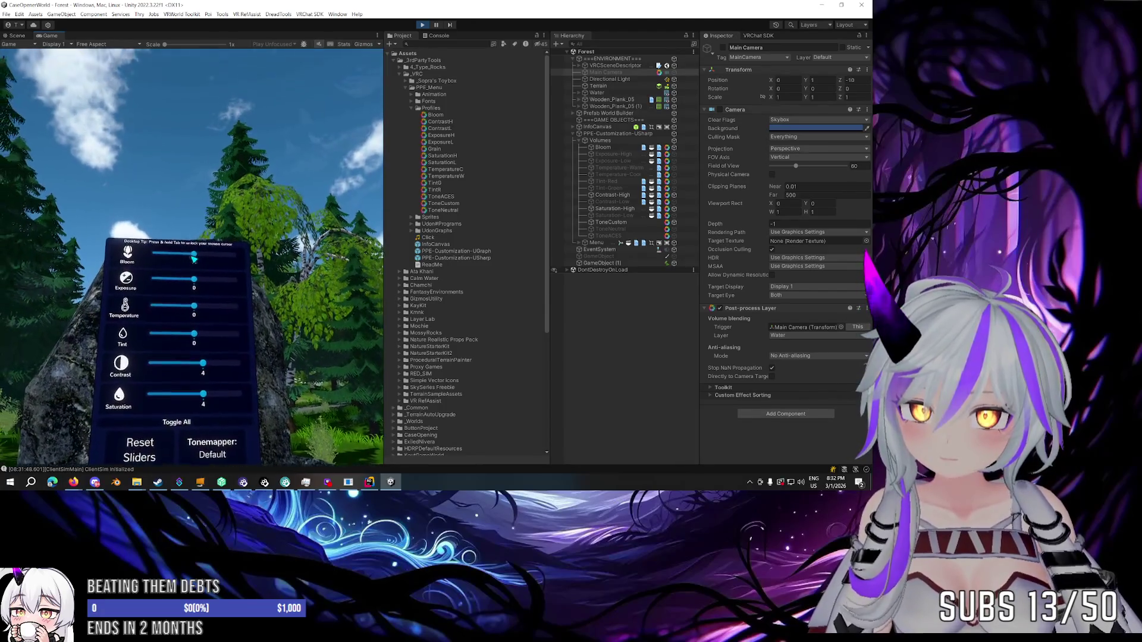
left_click_drag(193, 259, 153, 255)
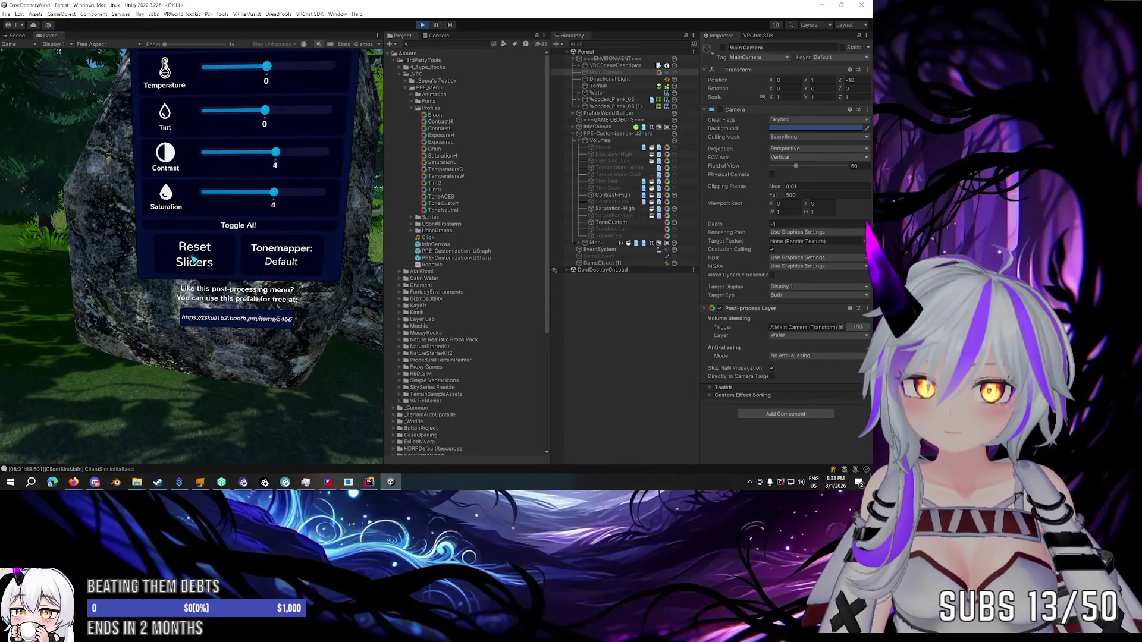
left_click(193, 259)
key("s")
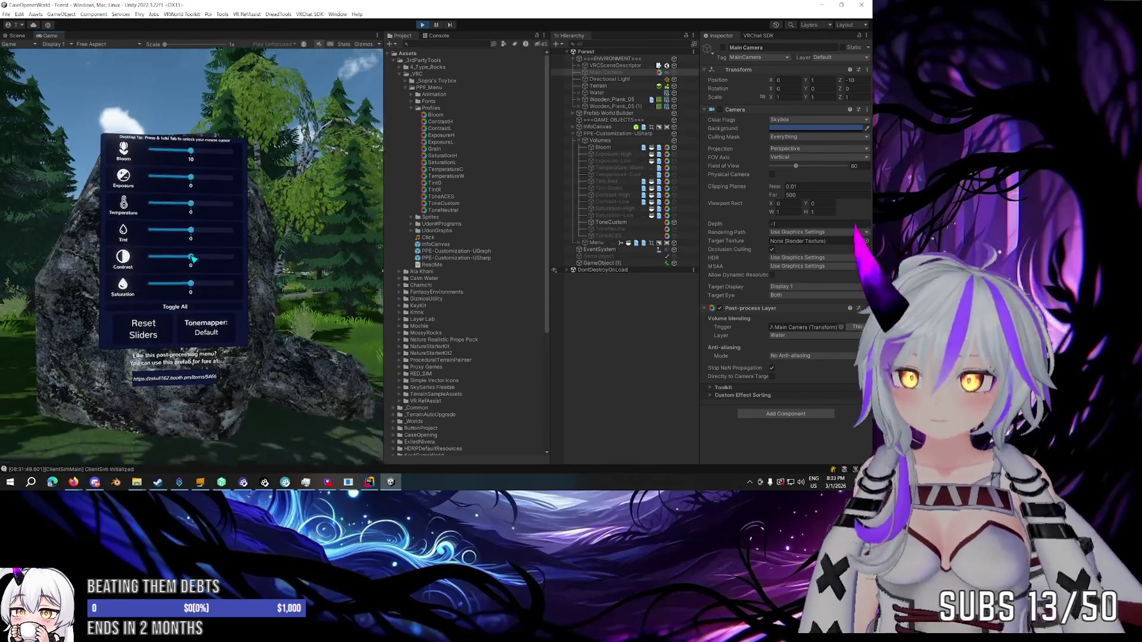
Walk closer, toggle all effects off and on, and bring up the Client Simulator menu.
key("w")
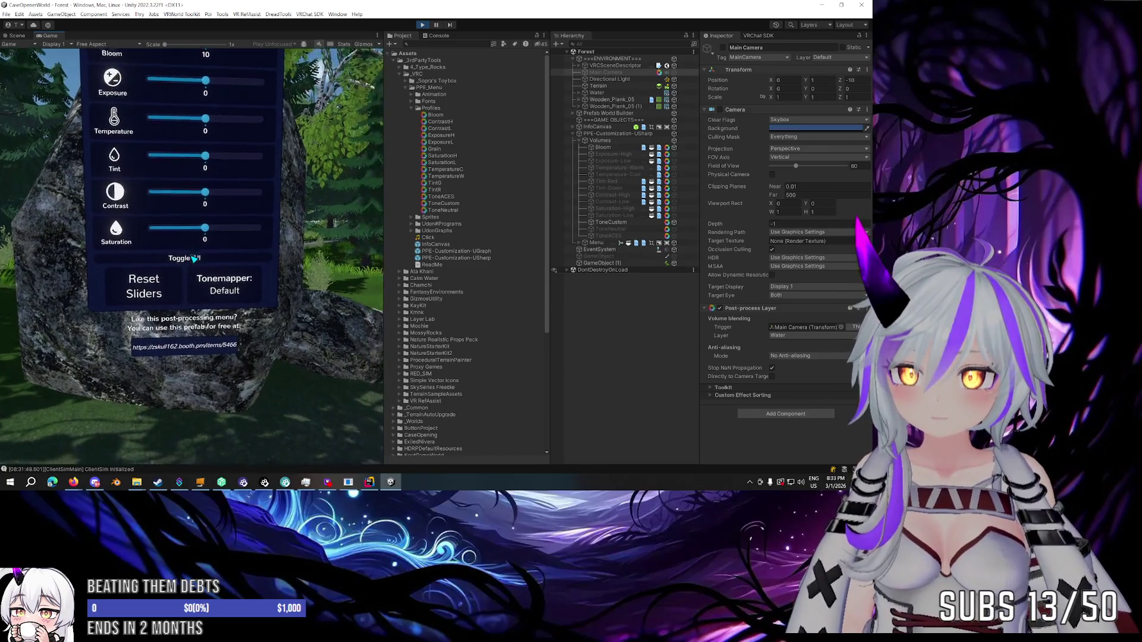
left_click(193, 259)
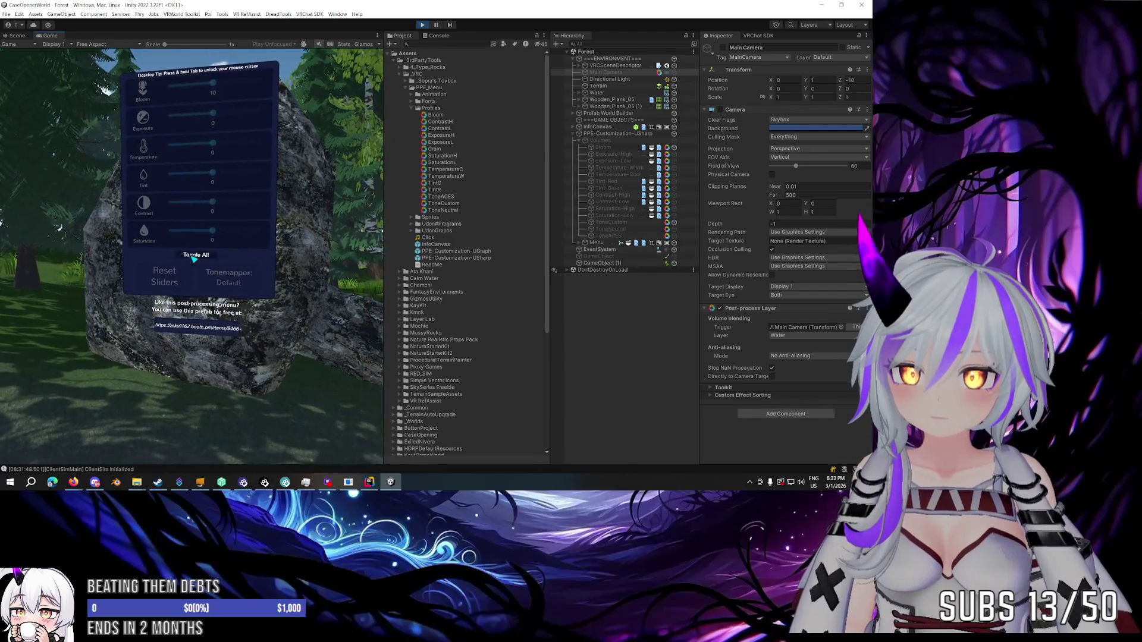
left_click(193, 258)
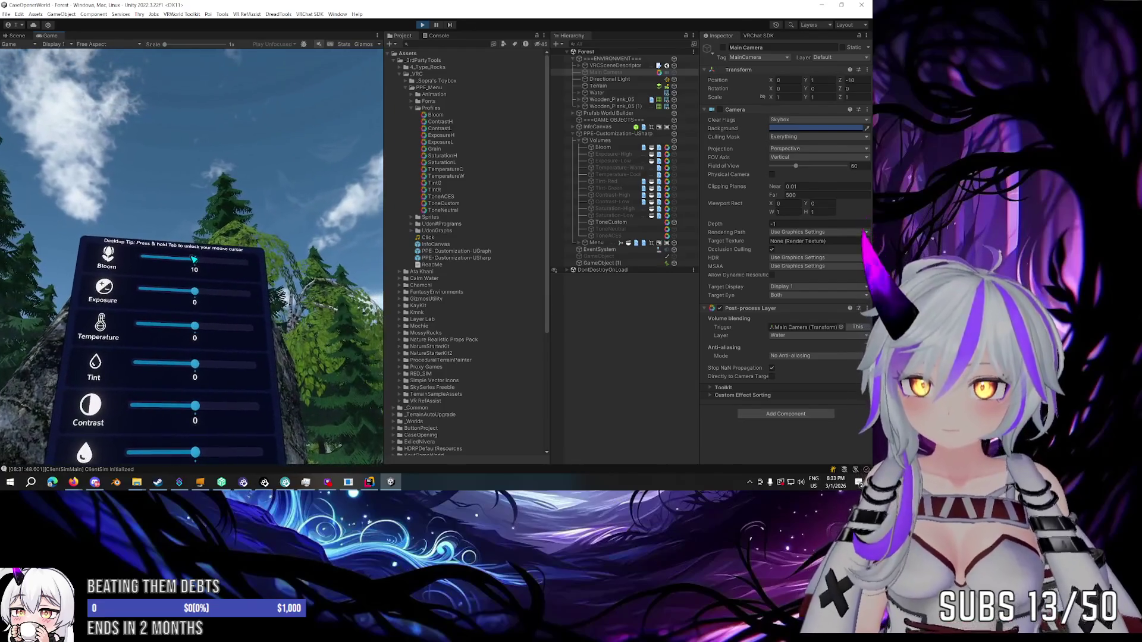
key("Escape")
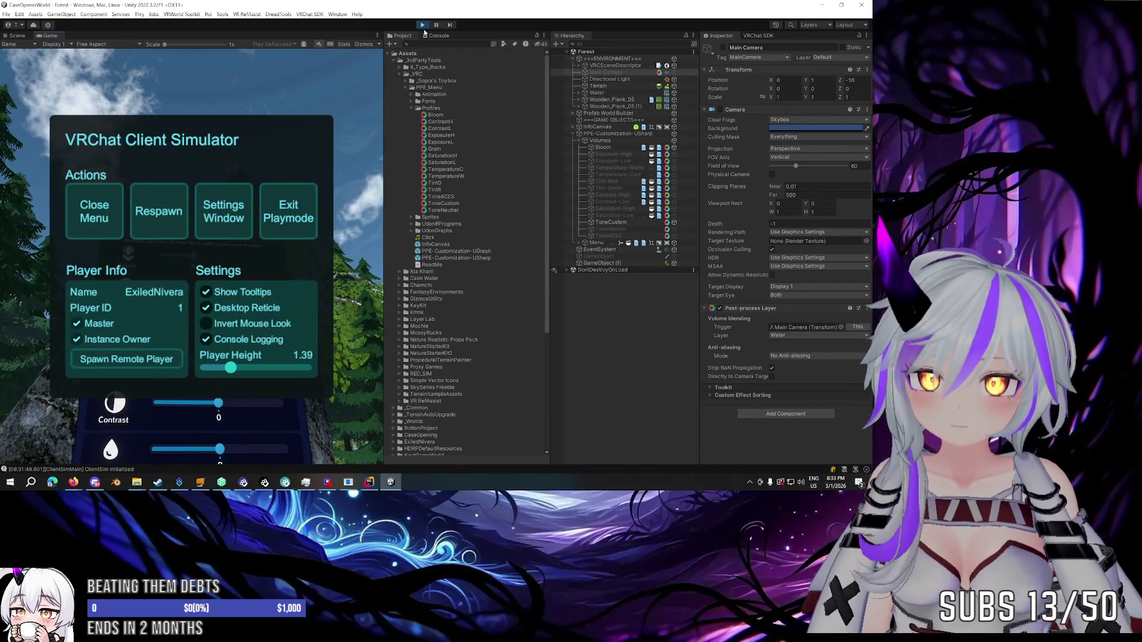
Exit Play mode, read through the menu package's ReadMe, and reselect the Bloom volume.
left_click(423, 25)
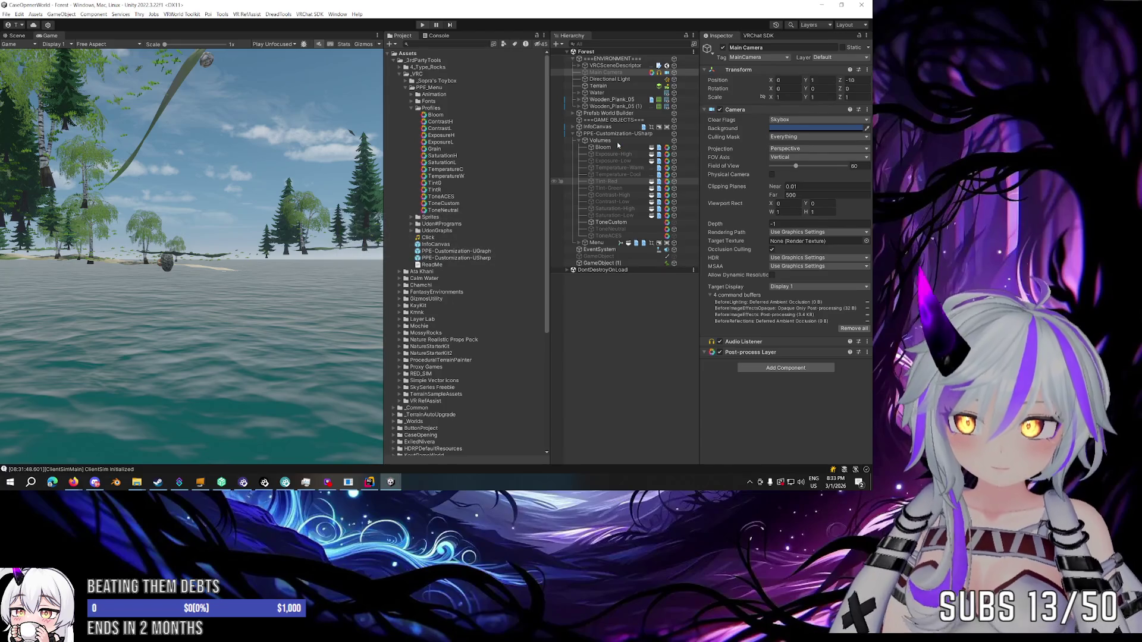
left_click(602, 149)
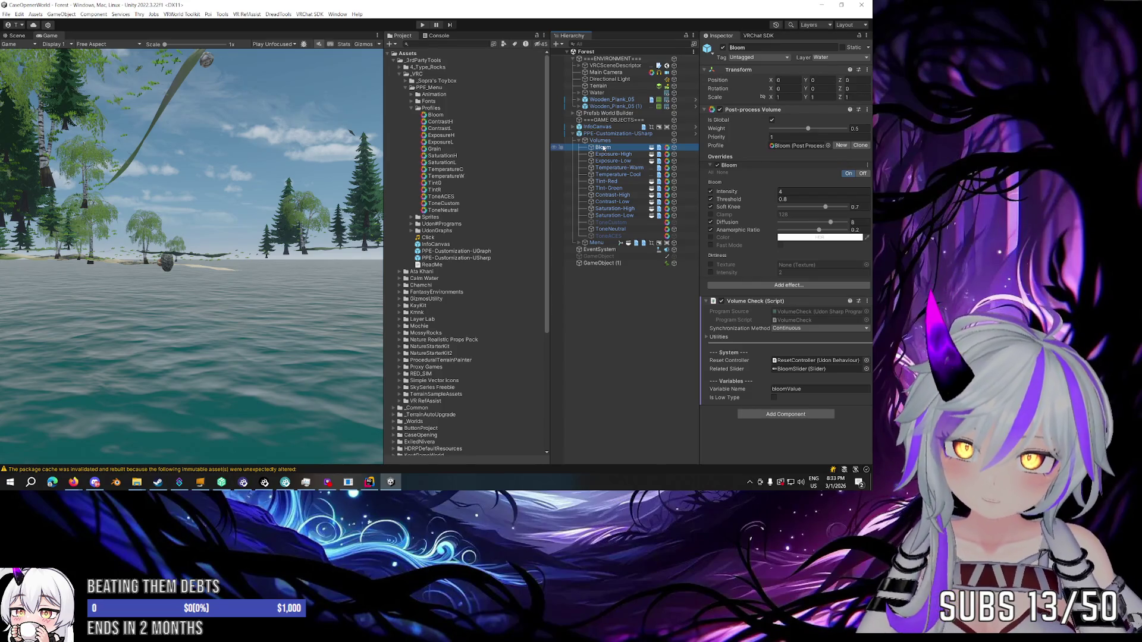
left_click(466, 265)
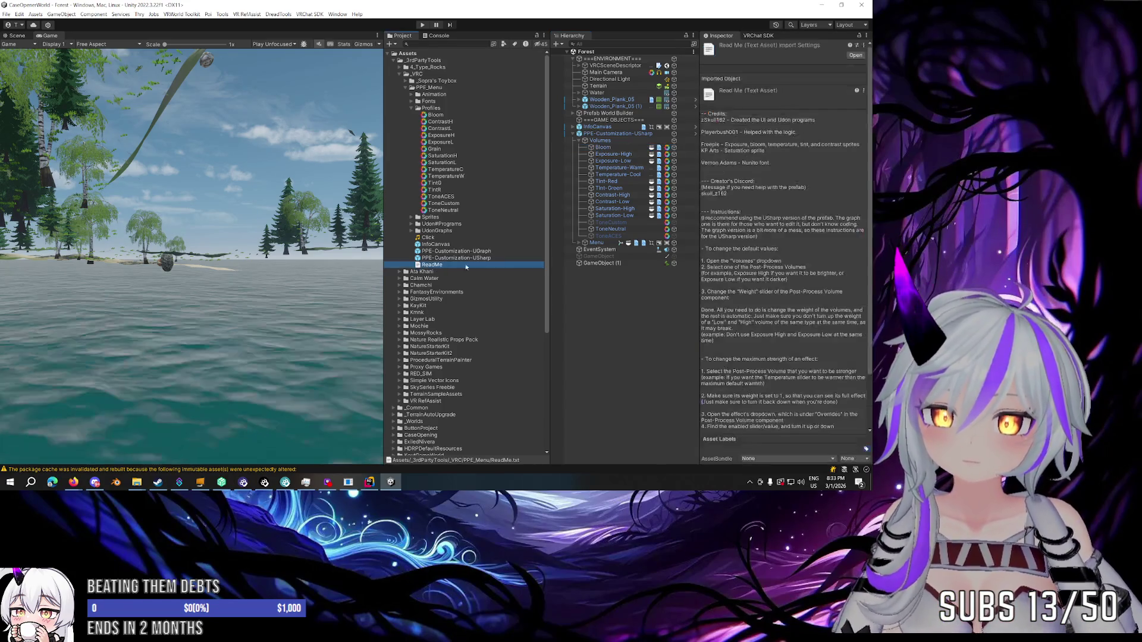
scroll(763, 211, "down", 3)
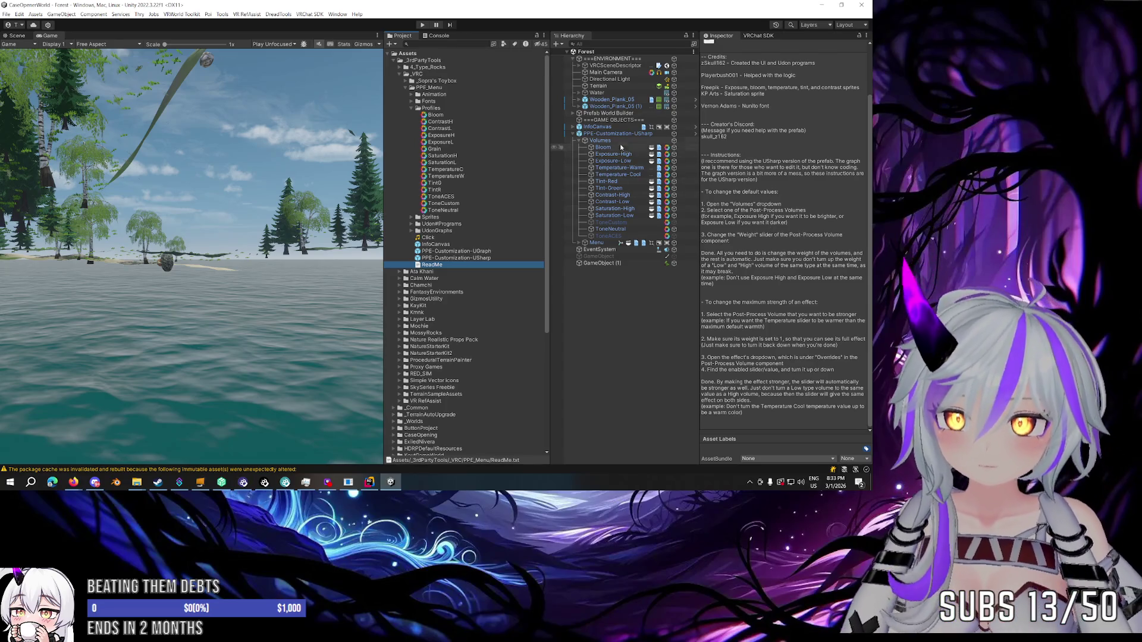
left_click(603, 147)
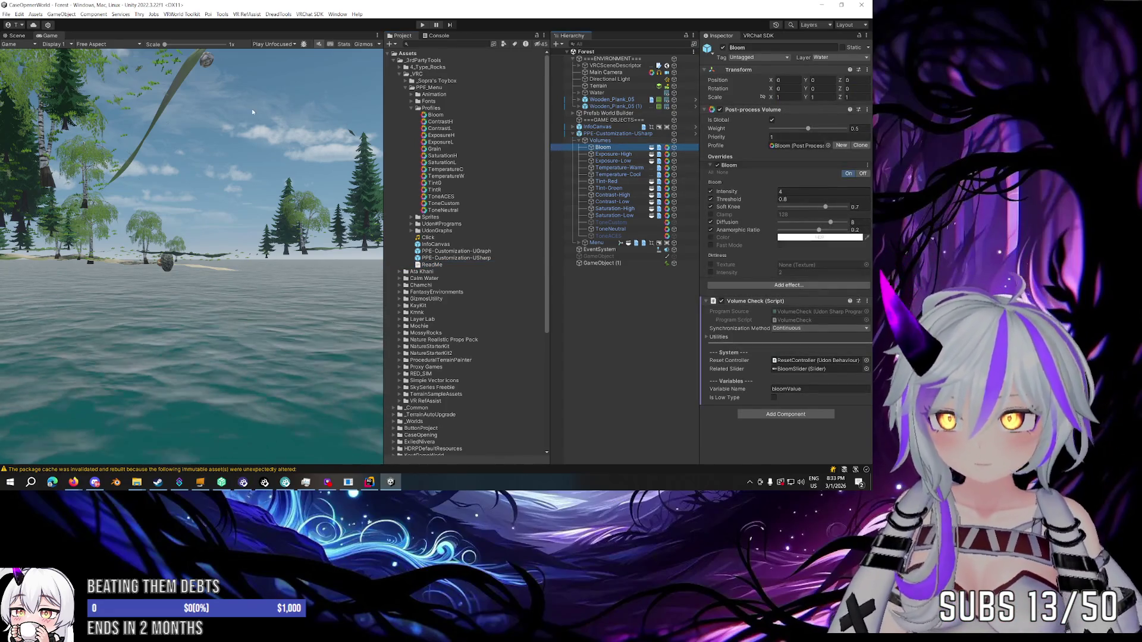
In the Scene view, set the Bloom volume weight to 0.2, then re-enter it as 5.
left_click(17, 36)
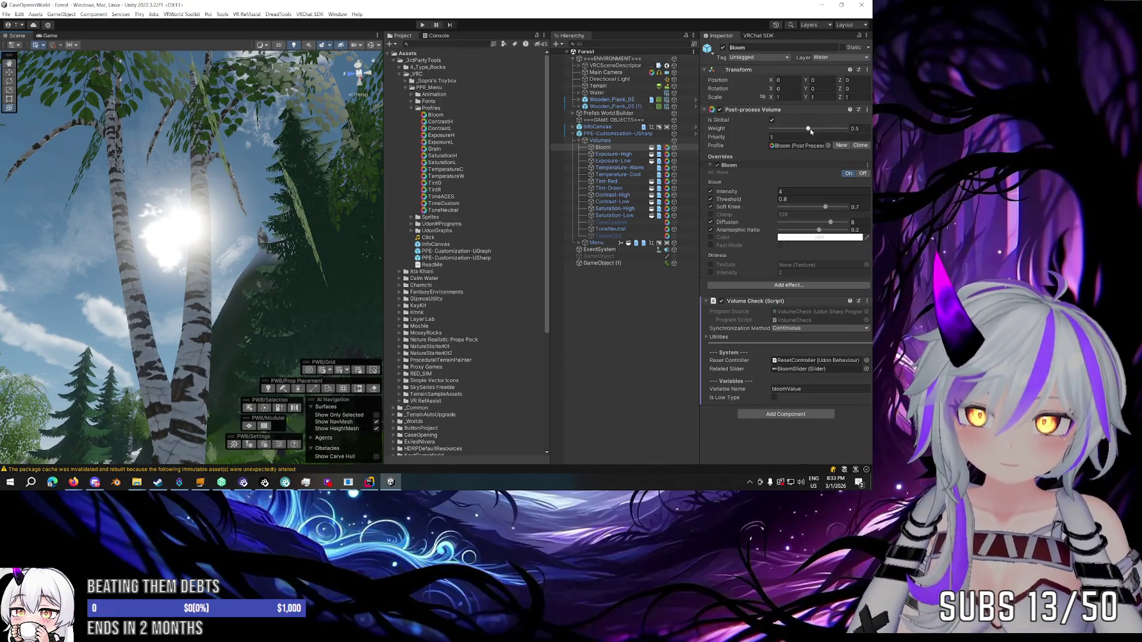
left_click_drag(808, 129, 785, 130)
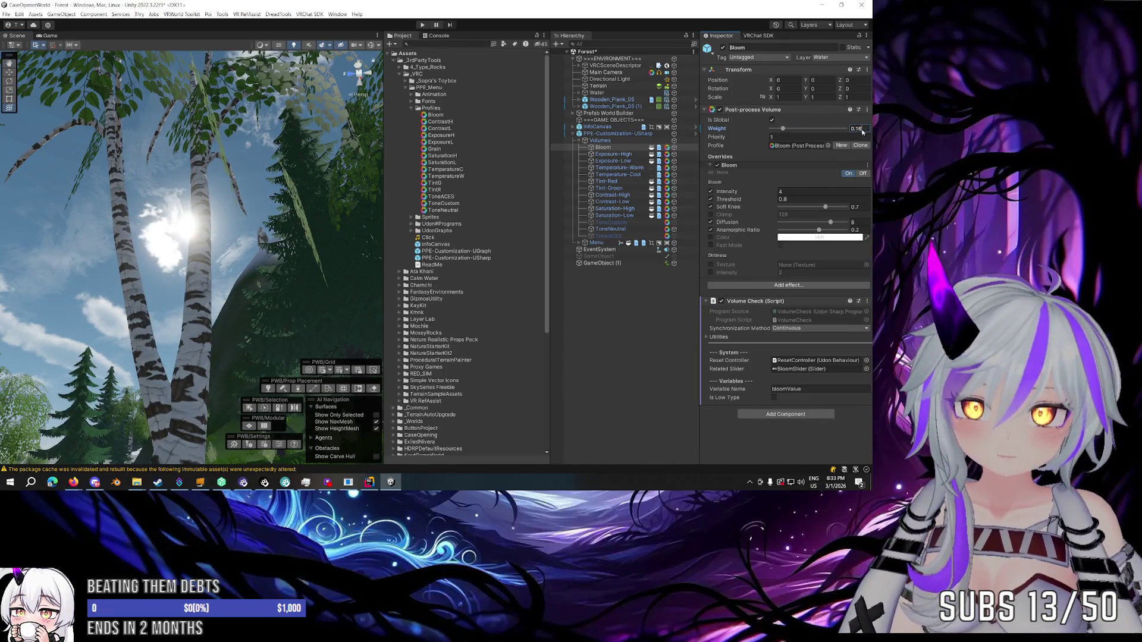
type("0.2")
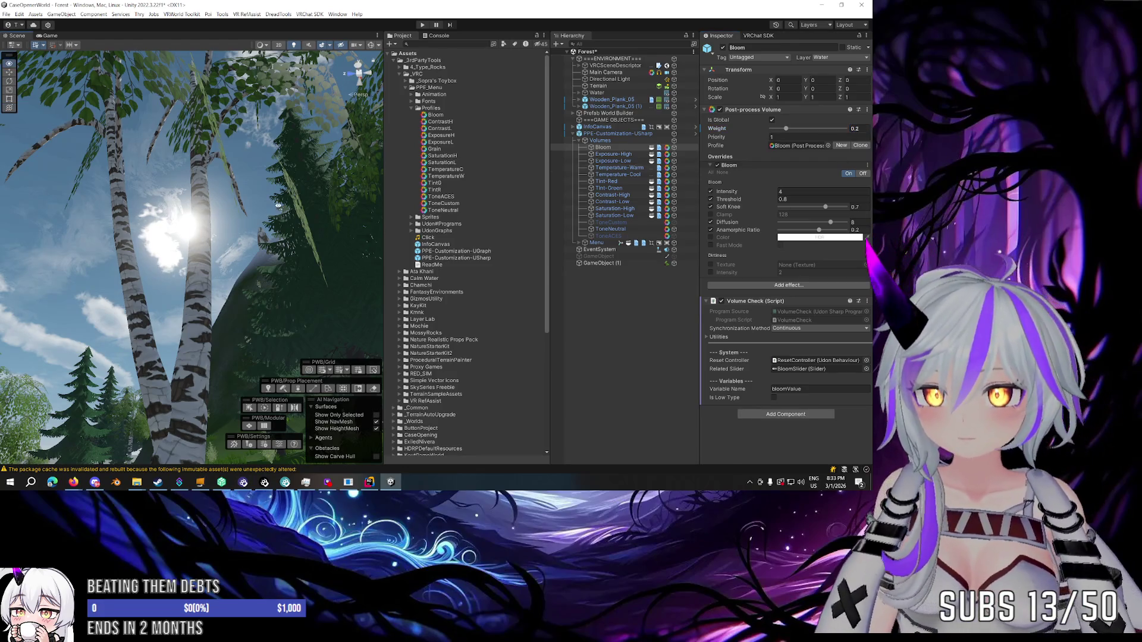
left_click_drag(267, 208, 312, 207)
left_click(860, 129)
type("0.14")
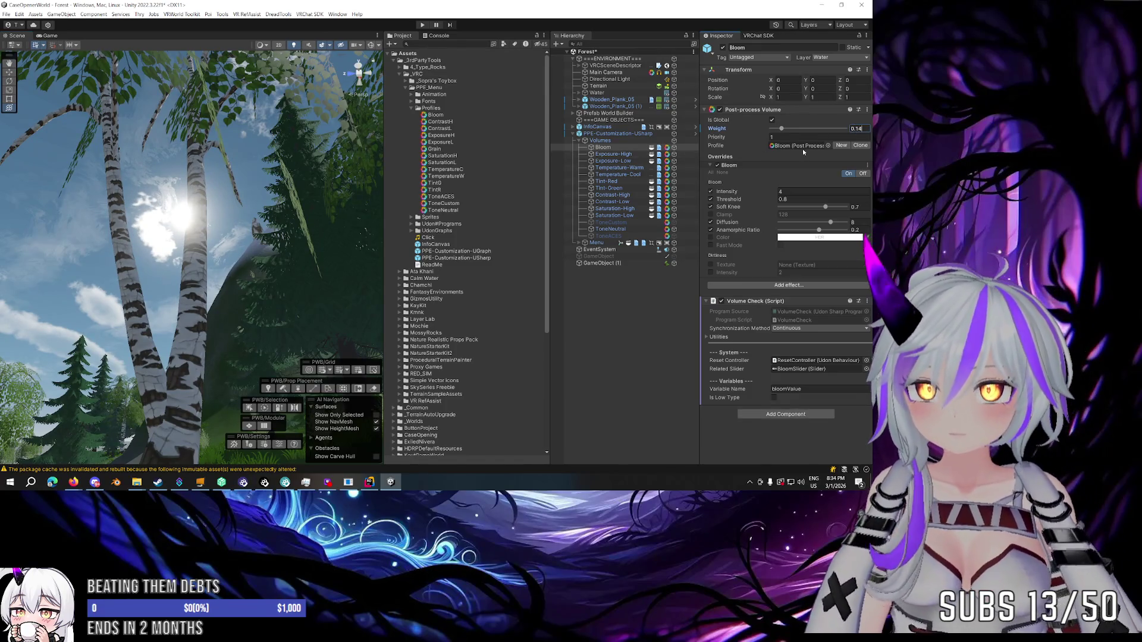
type("5")
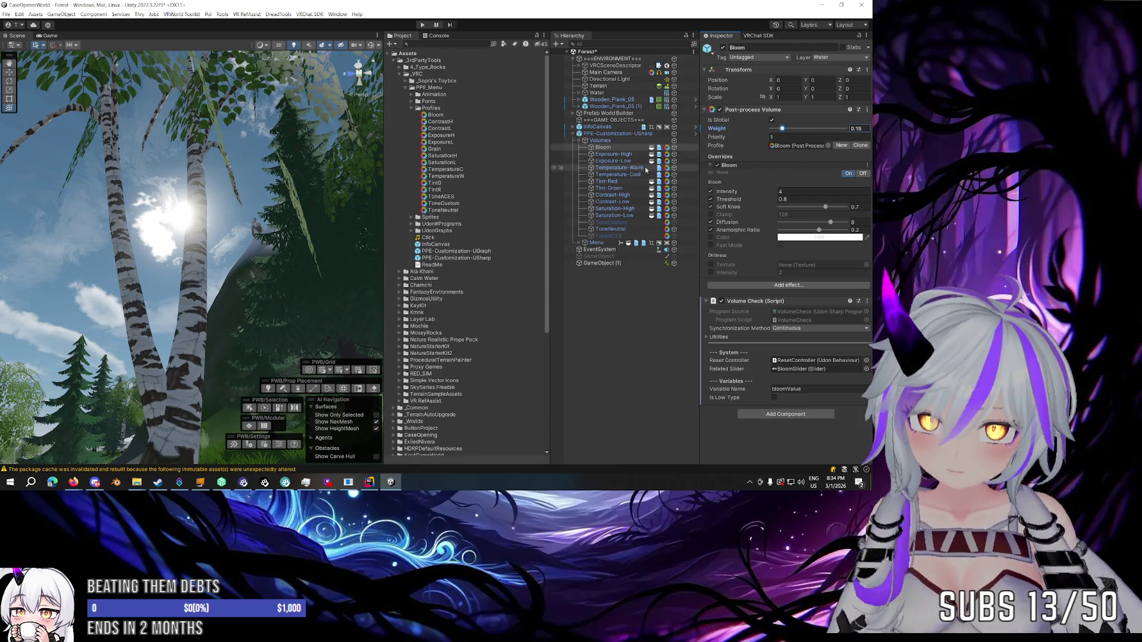
Raise Exposure-High's weight to about 0.559, then preview and undo a Contrast-High weight increase.
left_click(636, 155)
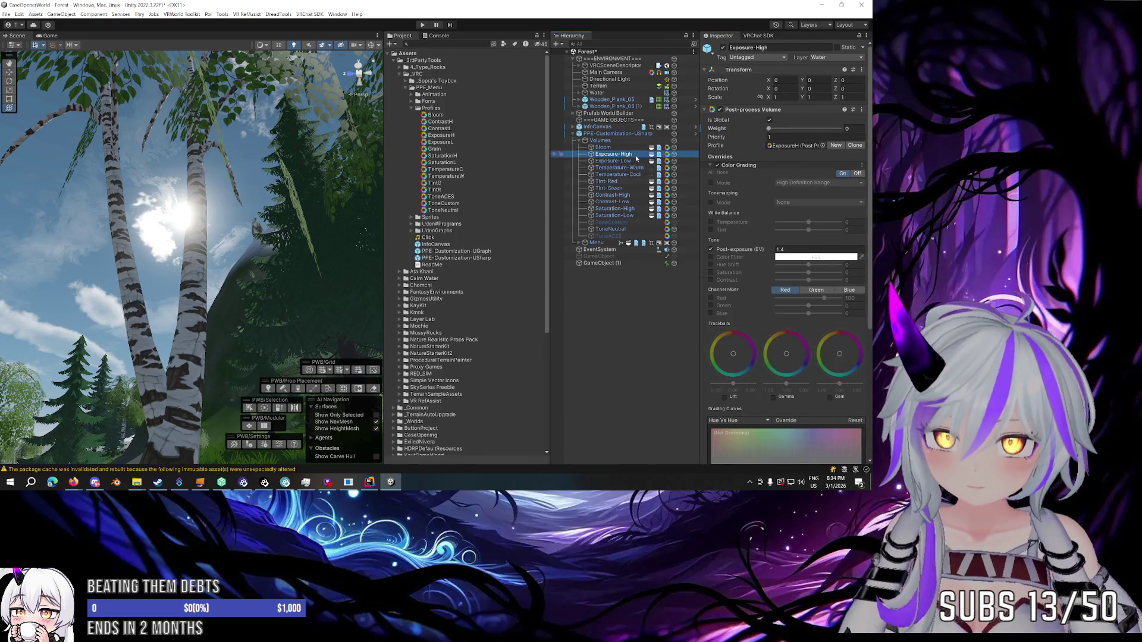
left_click_drag(769, 129, 814, 131)
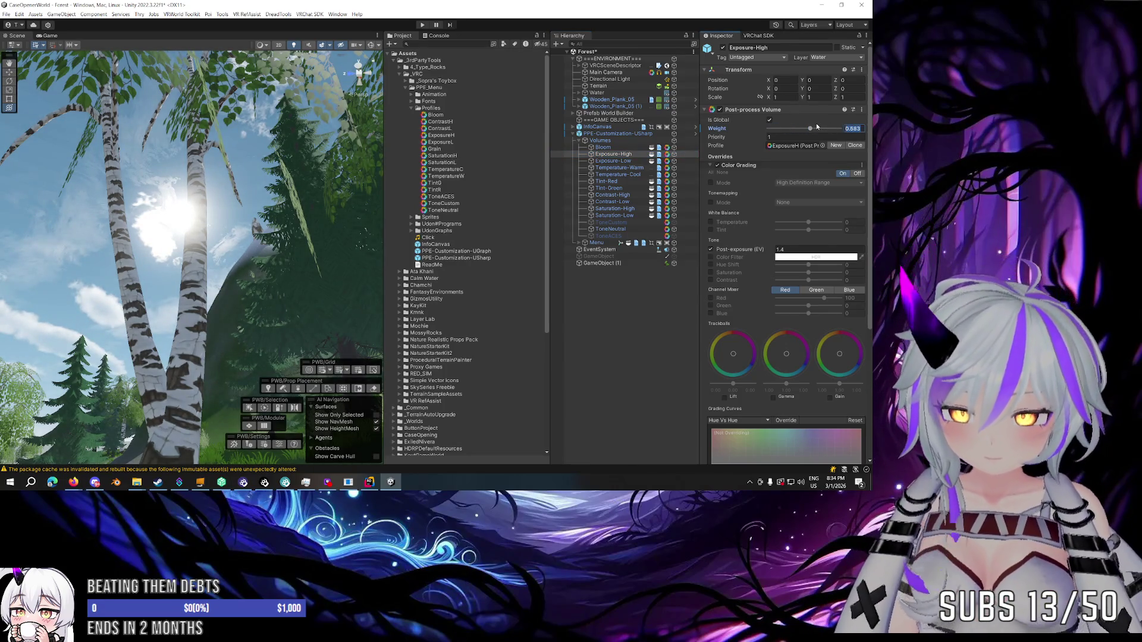
left_click(620, 161)
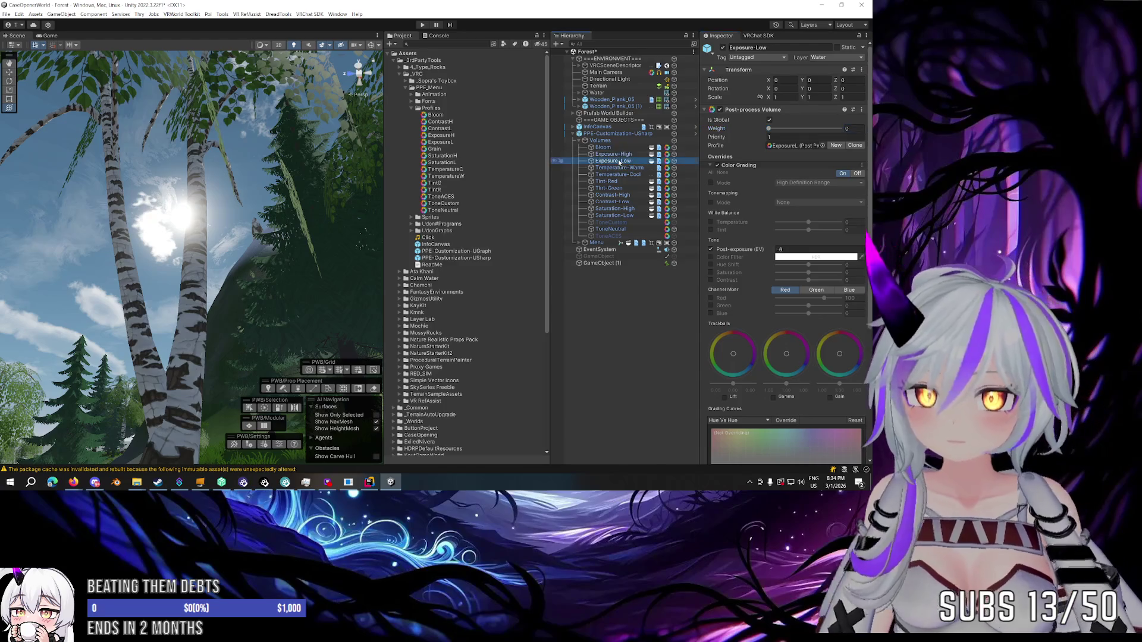
left_click(621, 174)
left_click(623, 181)
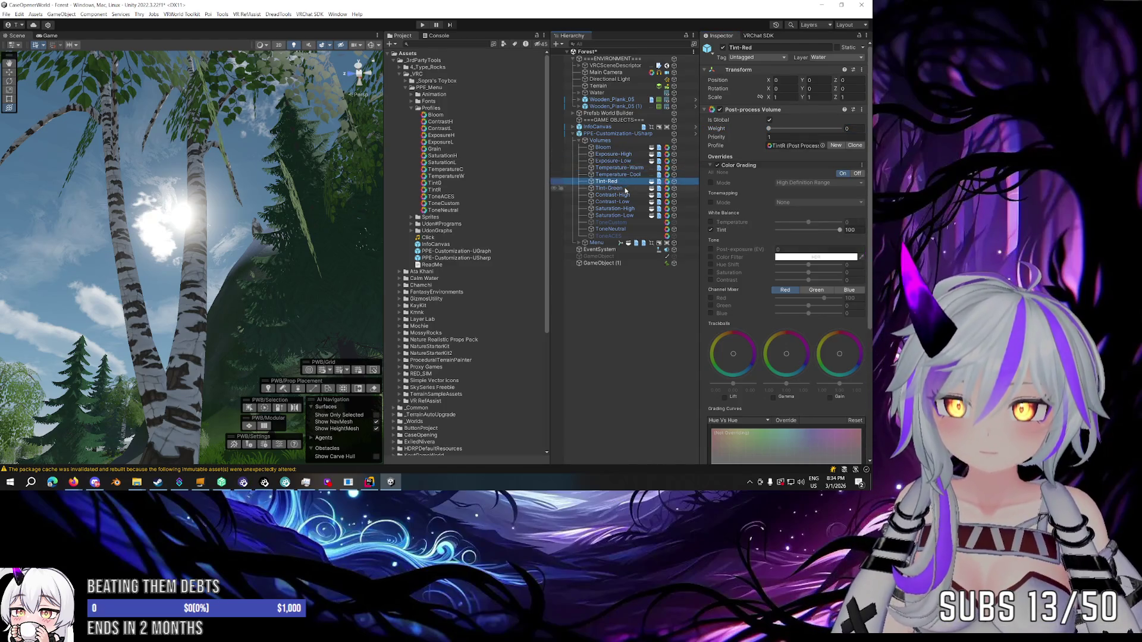
left_click(624, 189)
left_click(628, 195)
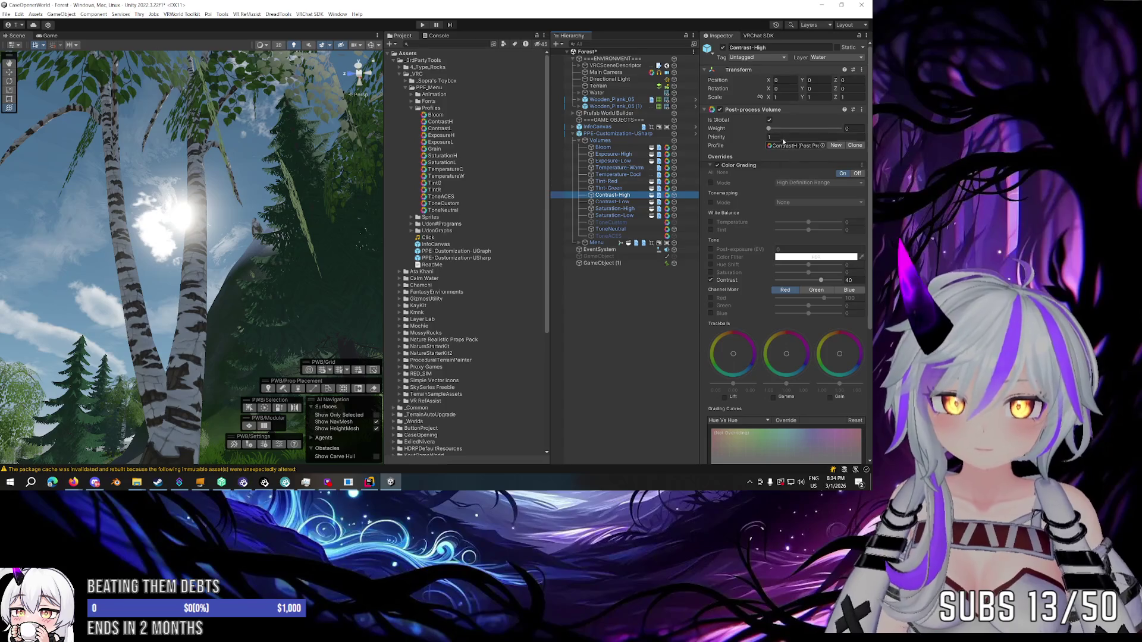
left_click_drag(768, 129, 835, 130)
key("ctrl+z")
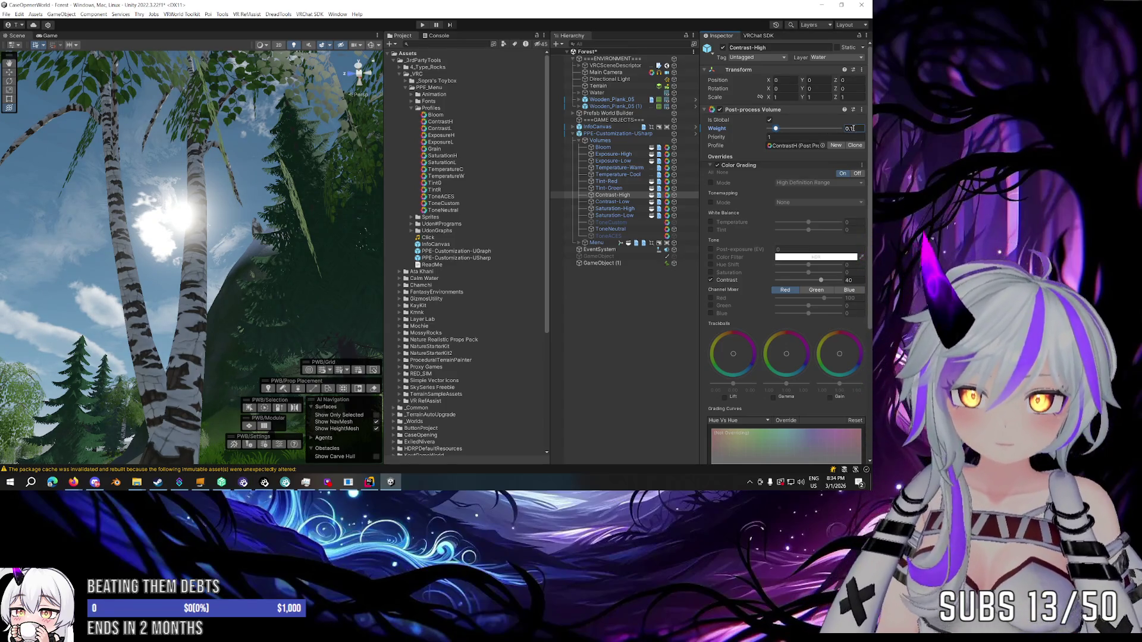
Nudge the Saturation-High weight up slightly, then clear the Hierarchy selection.
left_click(630, 208)
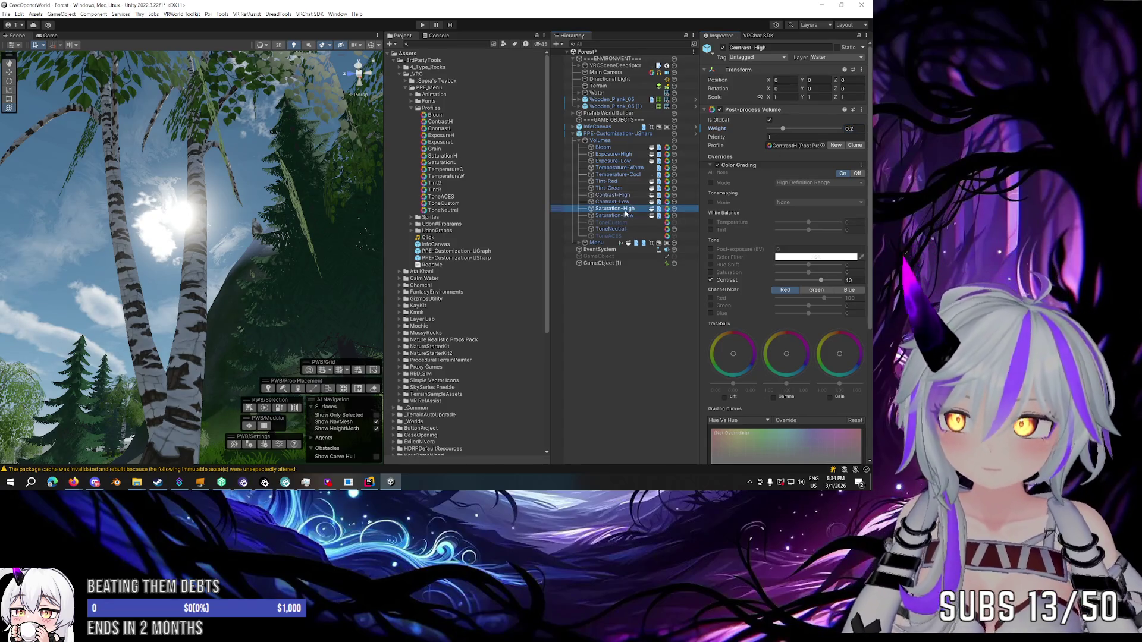
left_click_drag(777, 130, 772, 130)
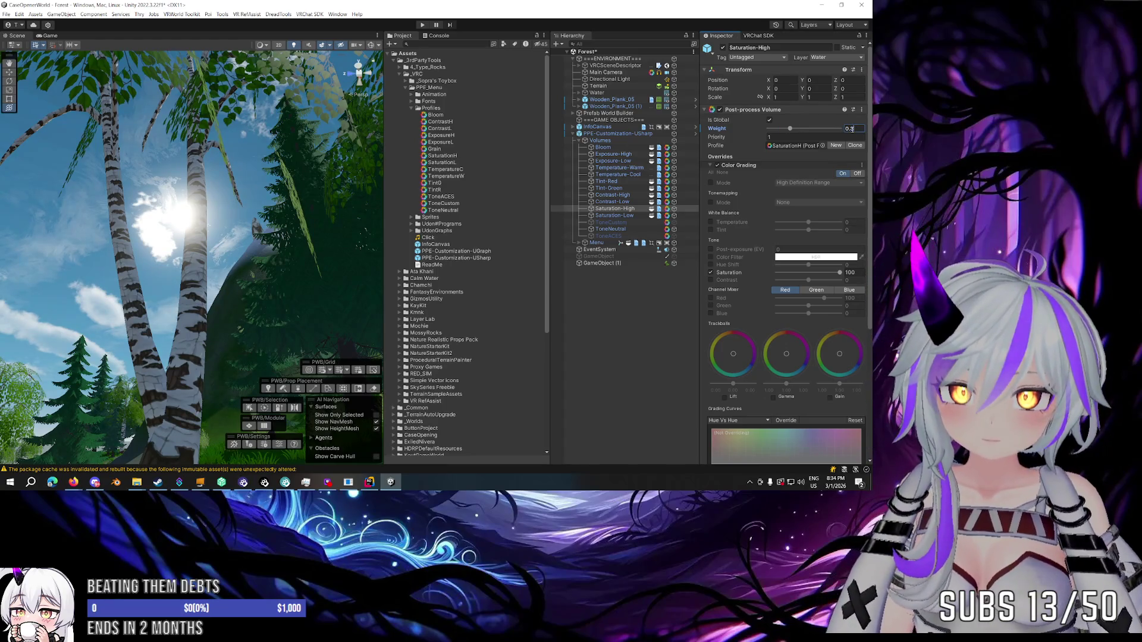
left_click(612, 229)
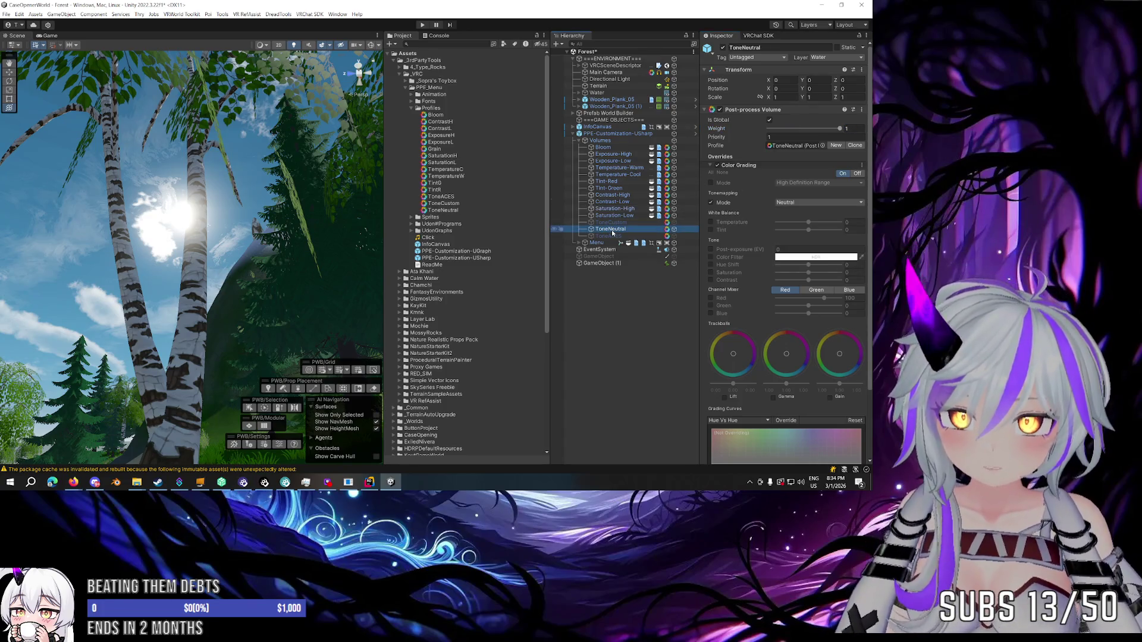
left_click(626, 291)
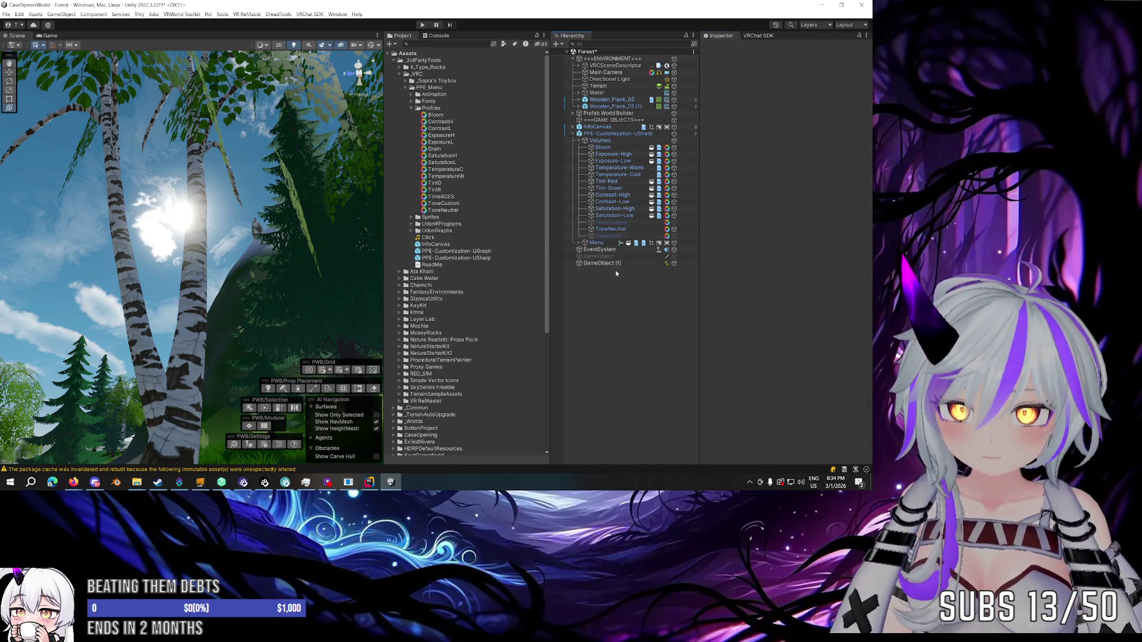
Fly the Scene view to the rock's post-processing panel and save the Forest scene with Ctrl+S.
mouse_move(236, 161)
left_mouse_down()
mouse_move(349, 242)
mouse_move(237, 277)
mouse_move(345, 285)
mouse_move(798, 267)
mouse_move(562, 264)
mouse_move(759, 233)
mouse_move(565, 202)
mouse_move(621, 281)
mouse_move(282, 250)
mouse_move(357, 258)
left_mouse_up()
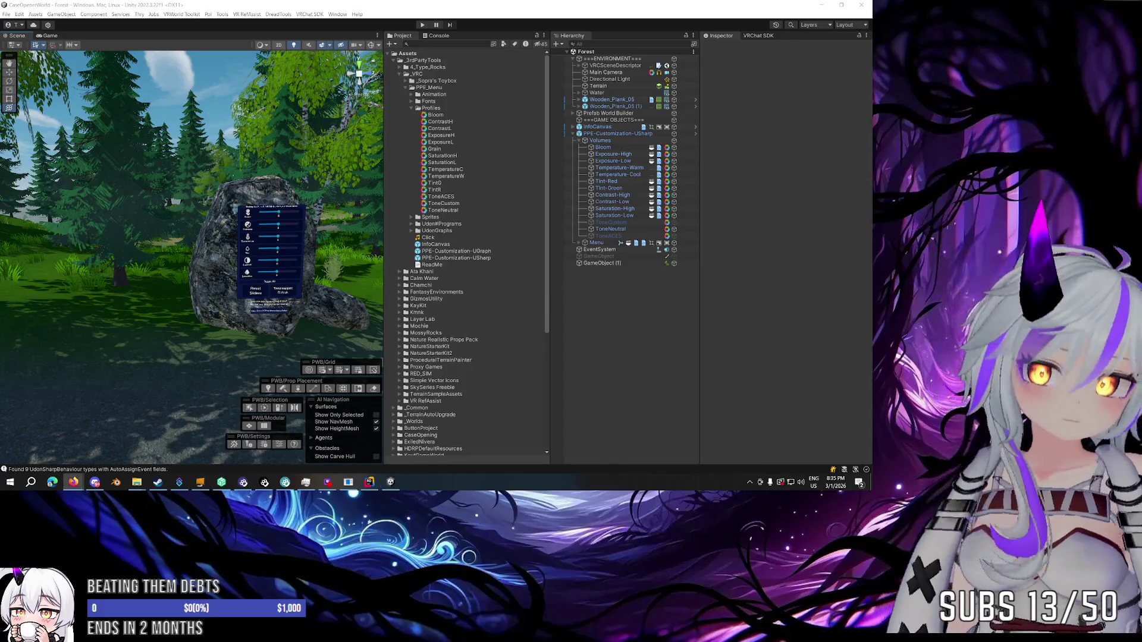
key("ctrl+s")
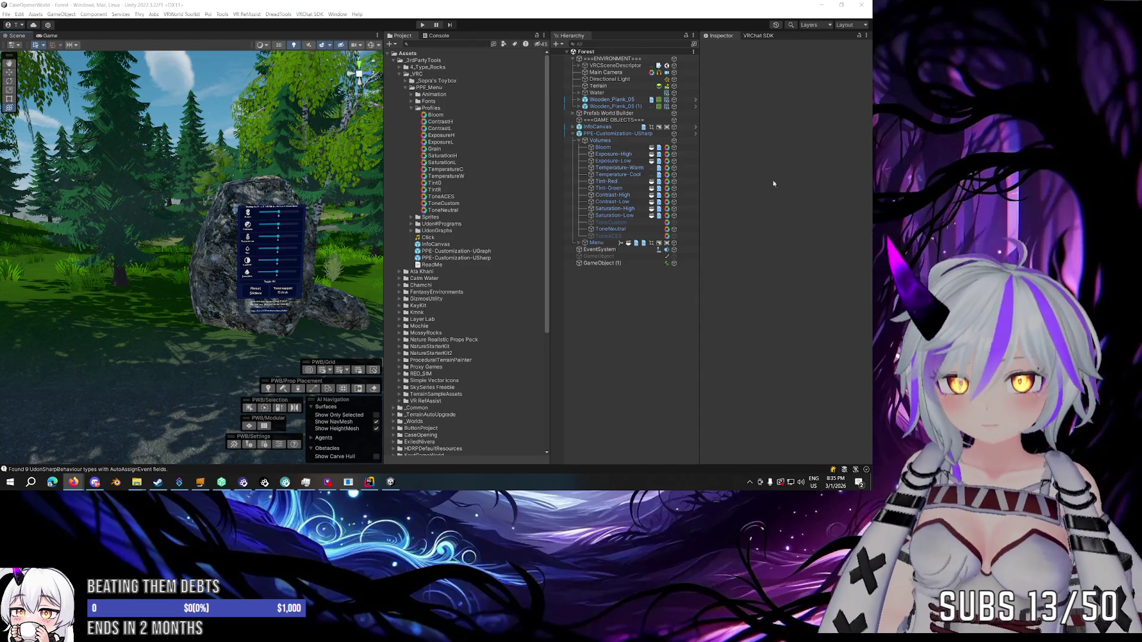
left_click(858, 170)
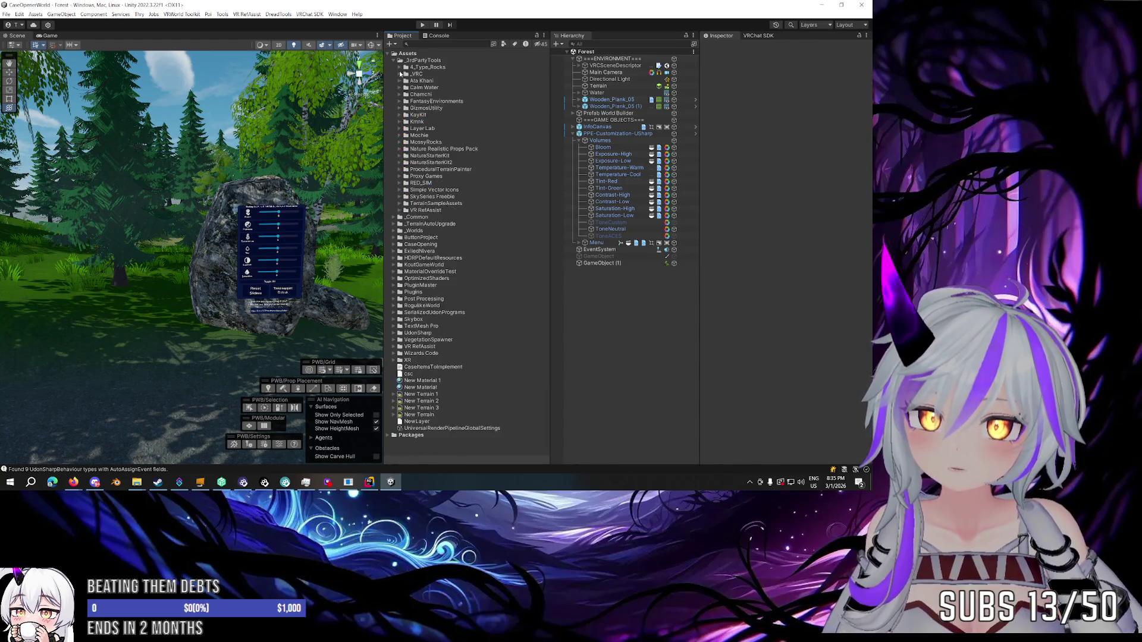
left_click(426, 81)
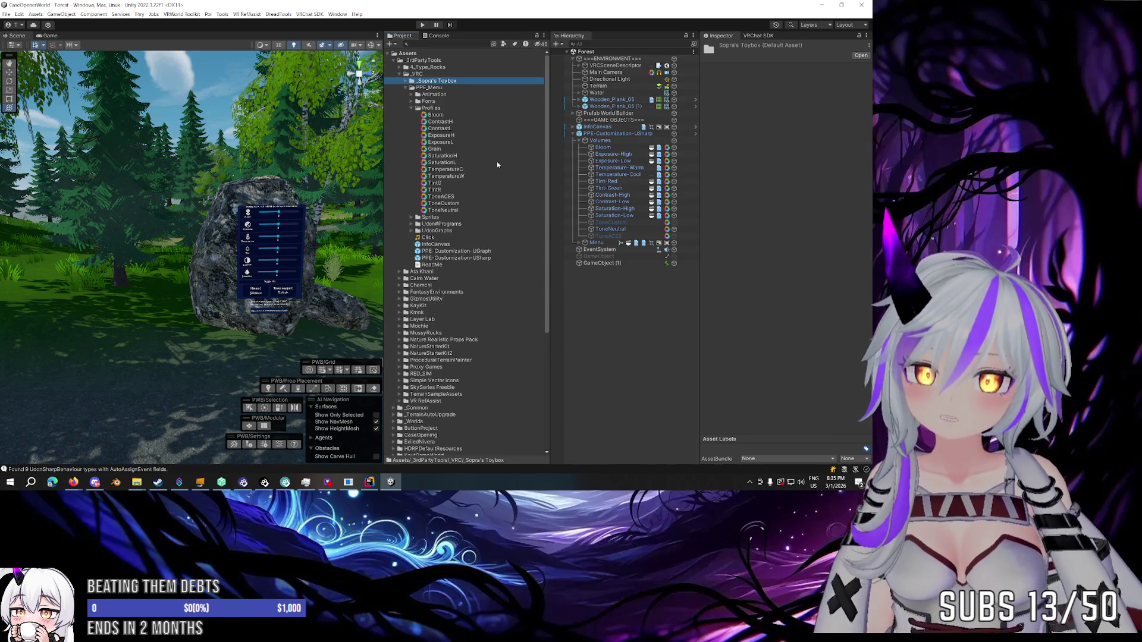
left_click(462, 257)
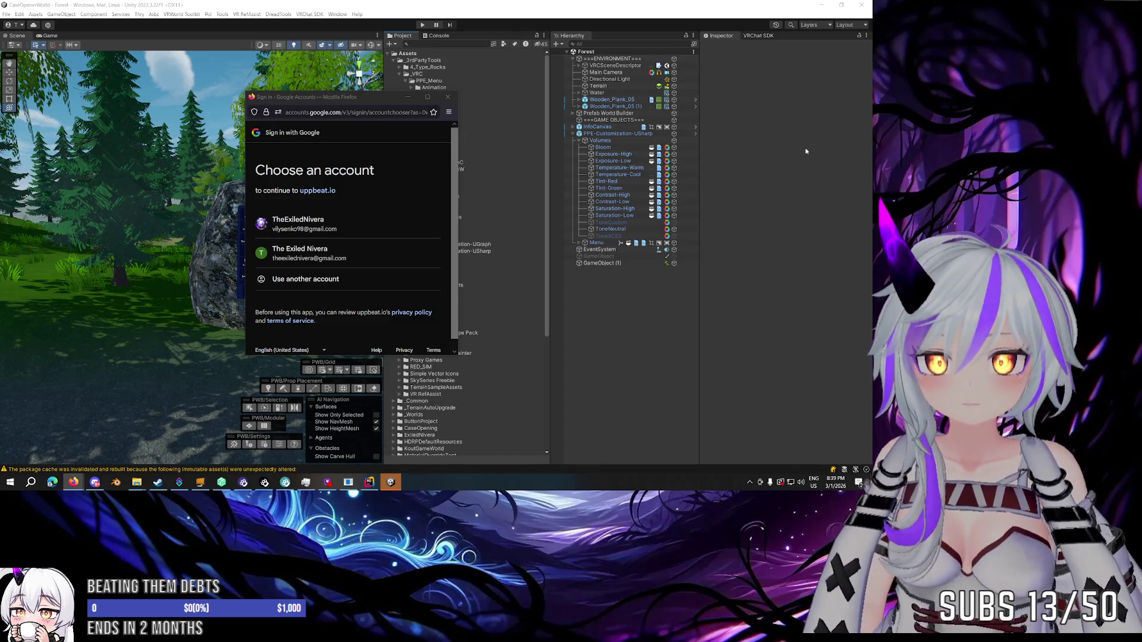
Dismiss the Google sign-in popup and switch back to the Unity editor.
left_click(446, 97)
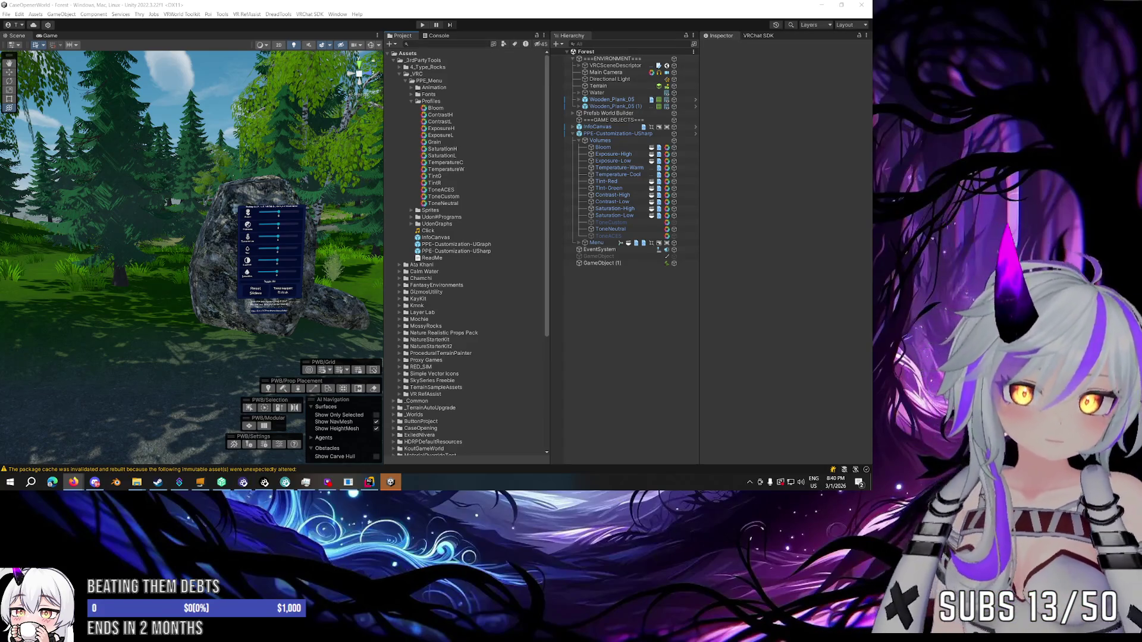
key("alt+Tab")
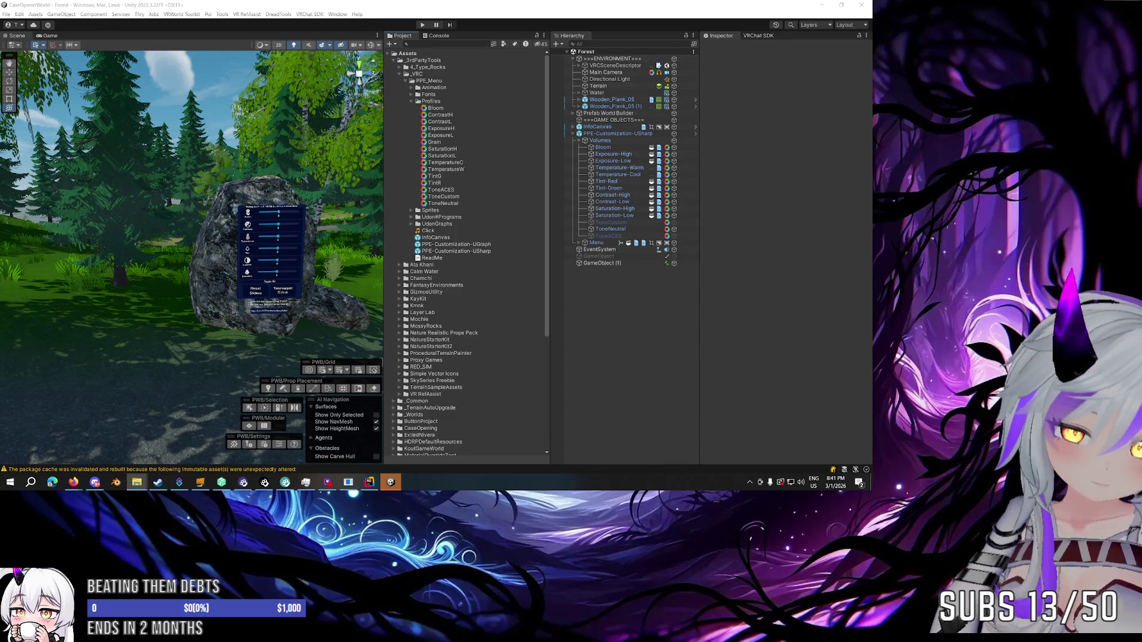
Launch Audacity from Windows search, skipping the update and closing the welcome screen.
key("super+s")
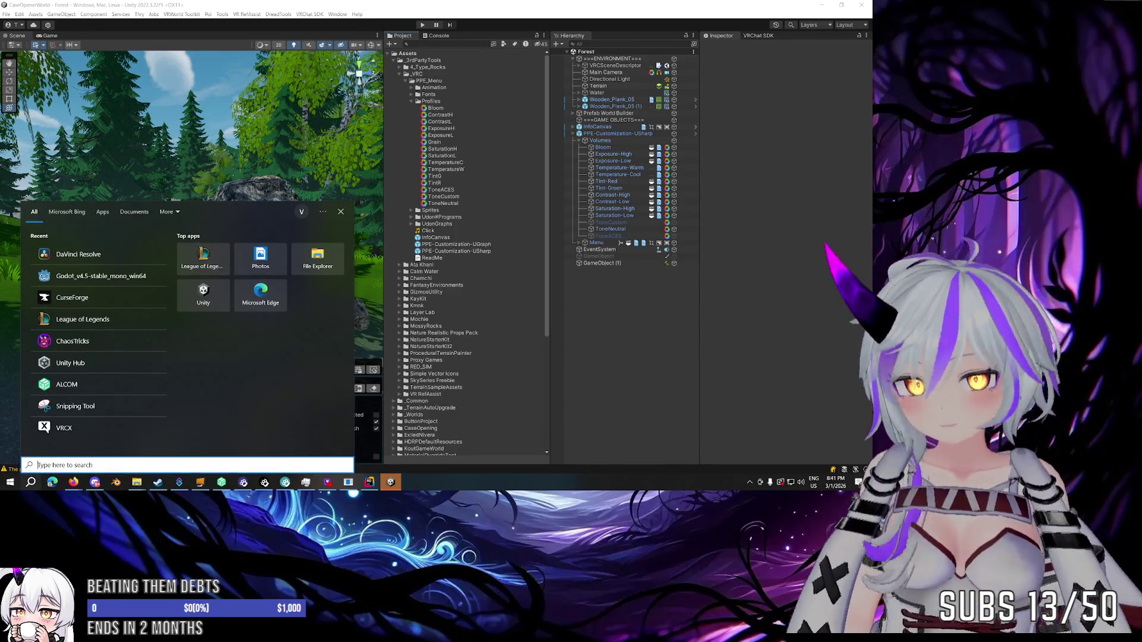
type("blender")
key("Return")
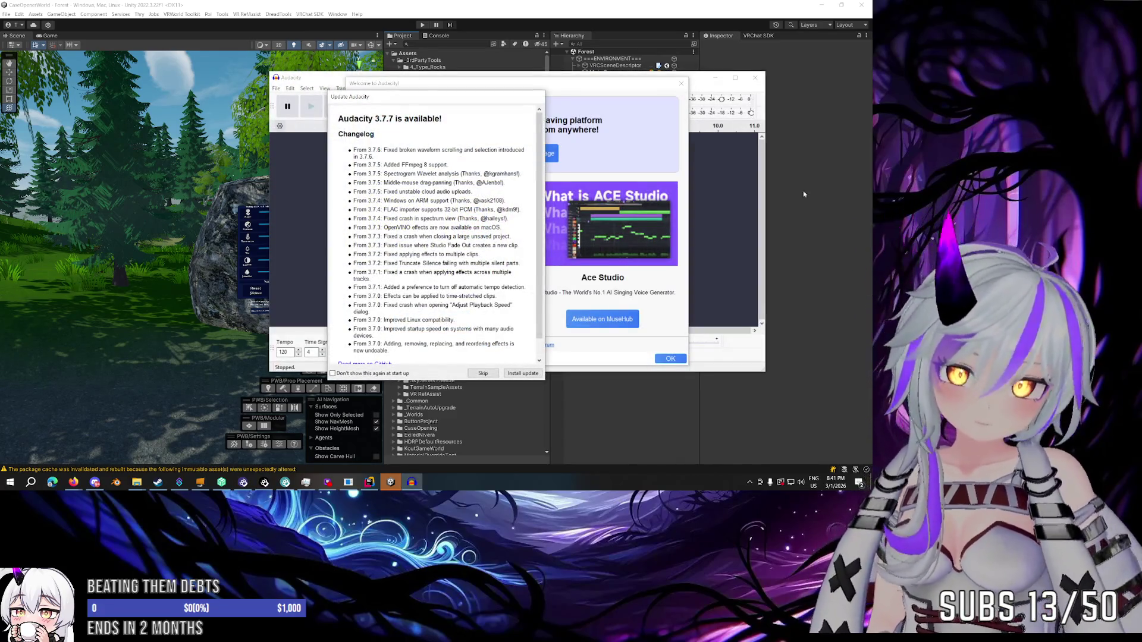
left_click(487, 374)
left_click(670, 359)
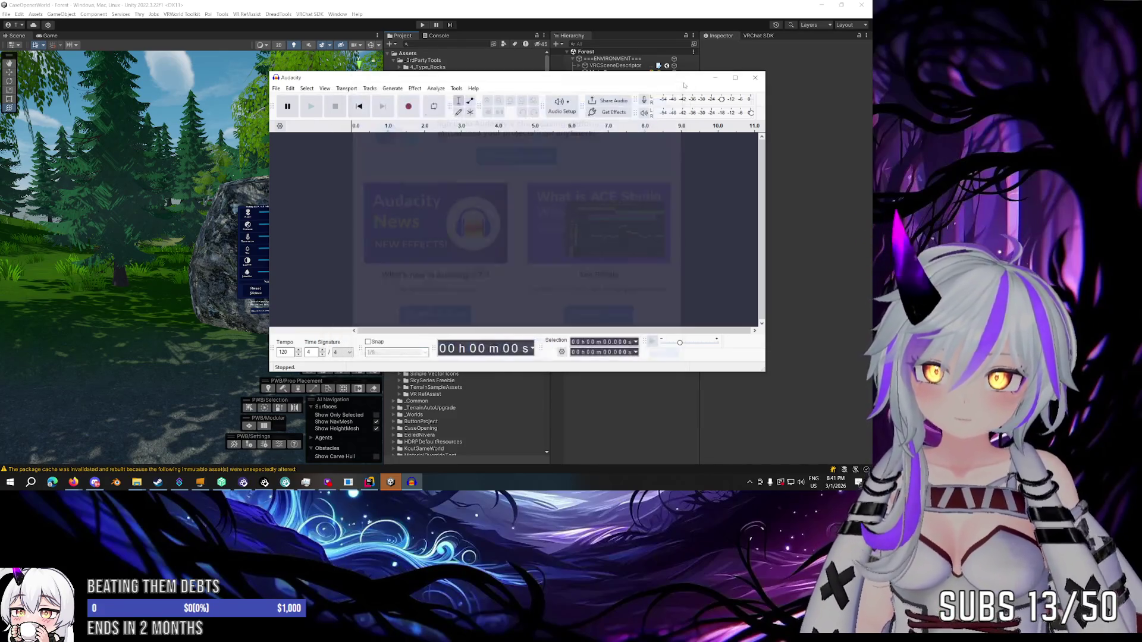
Import the seaside ambience waves recording and bring up its WAV export settings.
left_click_drag(387, 220, 388, 221)
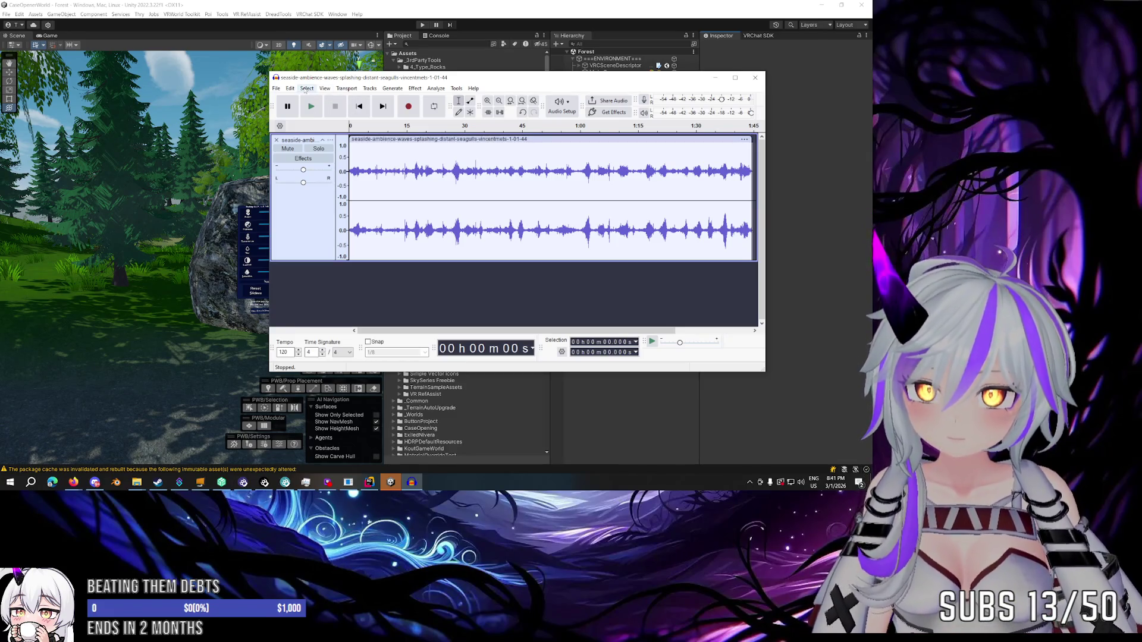
left_click(276, 88)
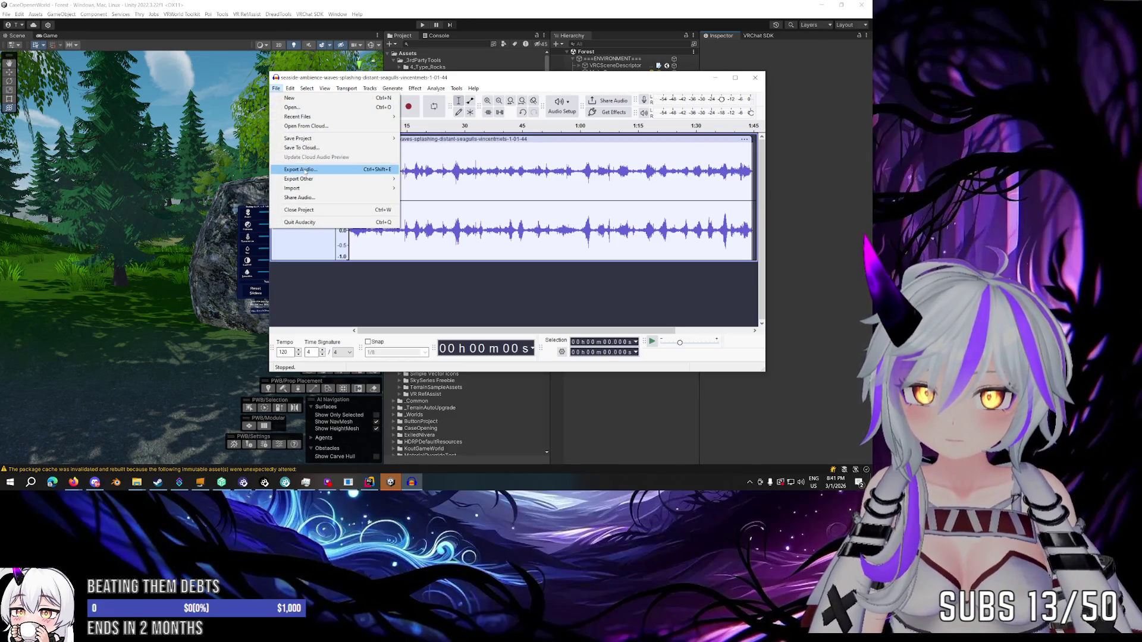
left_click(306, 171)
left_click(558, 309)
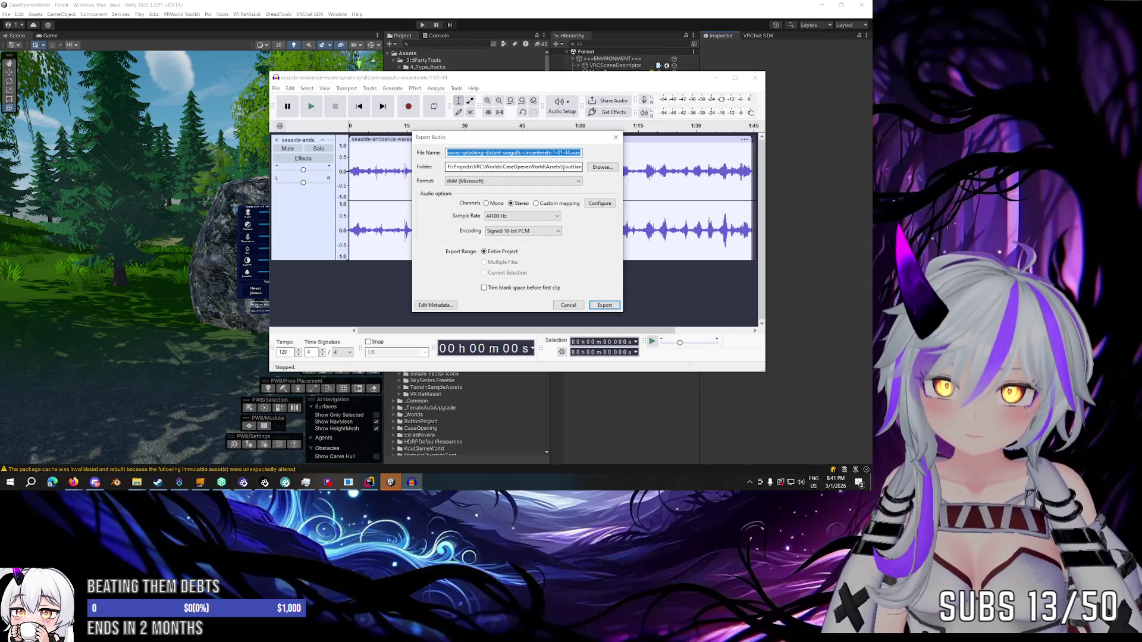
Remove the old subfolder from the export destination path.
left_click_drag(564, 168, 582, 168)
key("BackSpace")
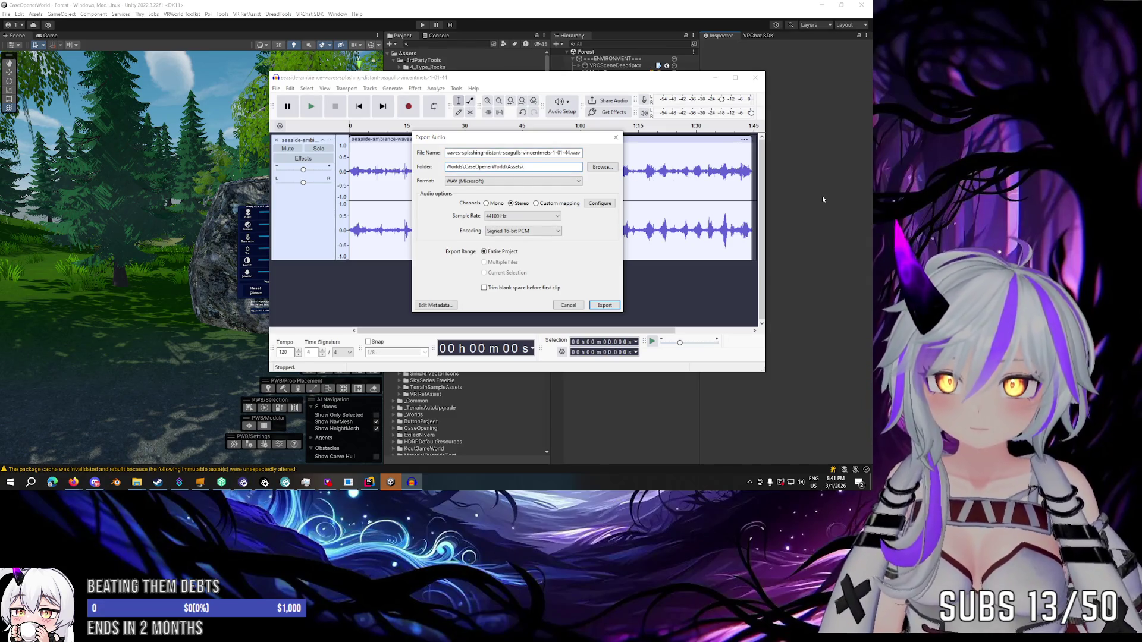
left_click(831, 235)
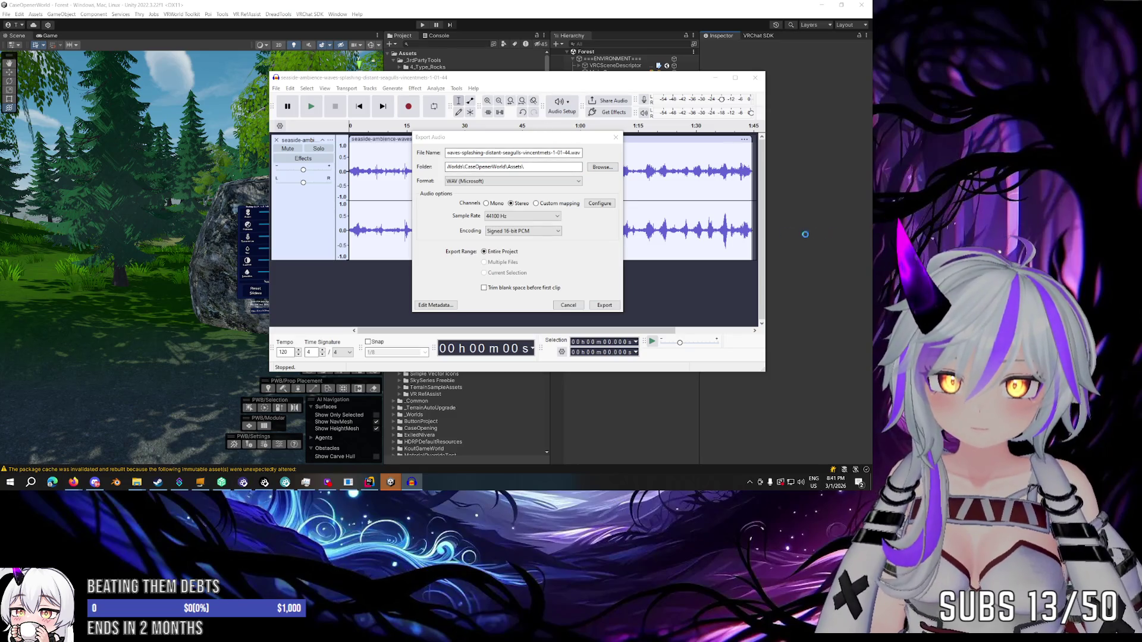
left_click(542, 167)
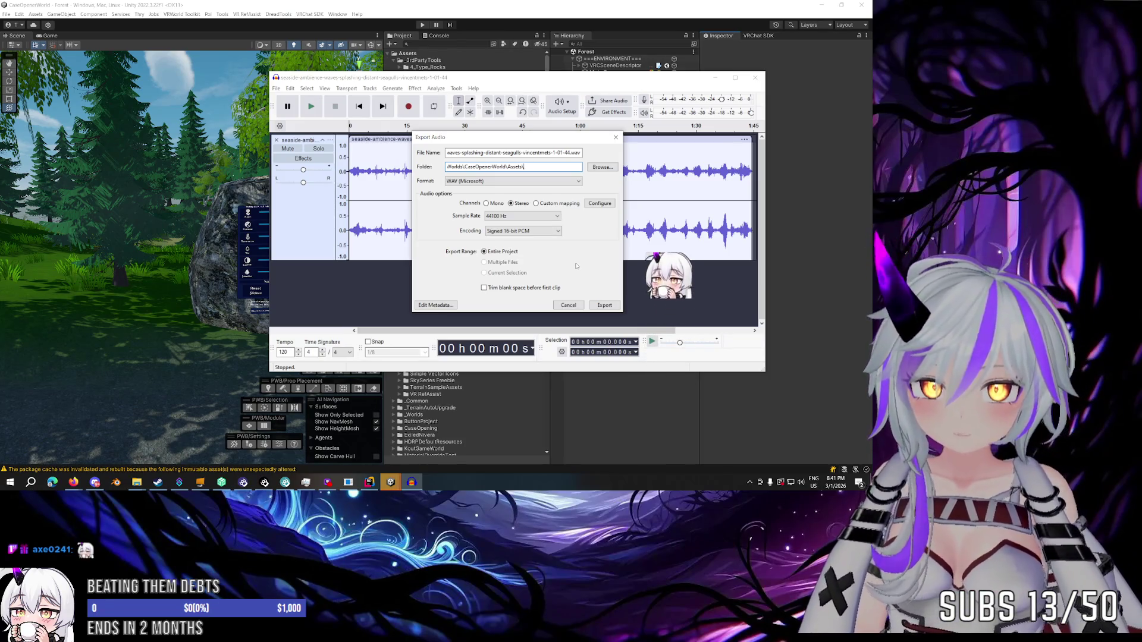
Create a new Sounds folder in Assets/_Common and export the track there as WAV.
left_click(602, 167)
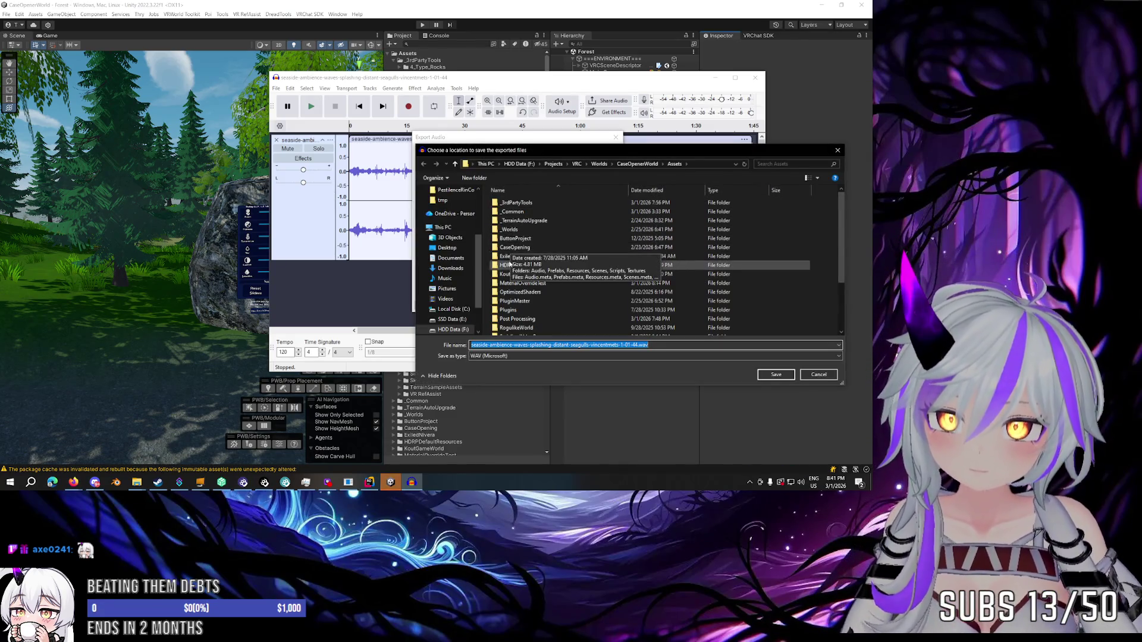
double_click(513, 212)
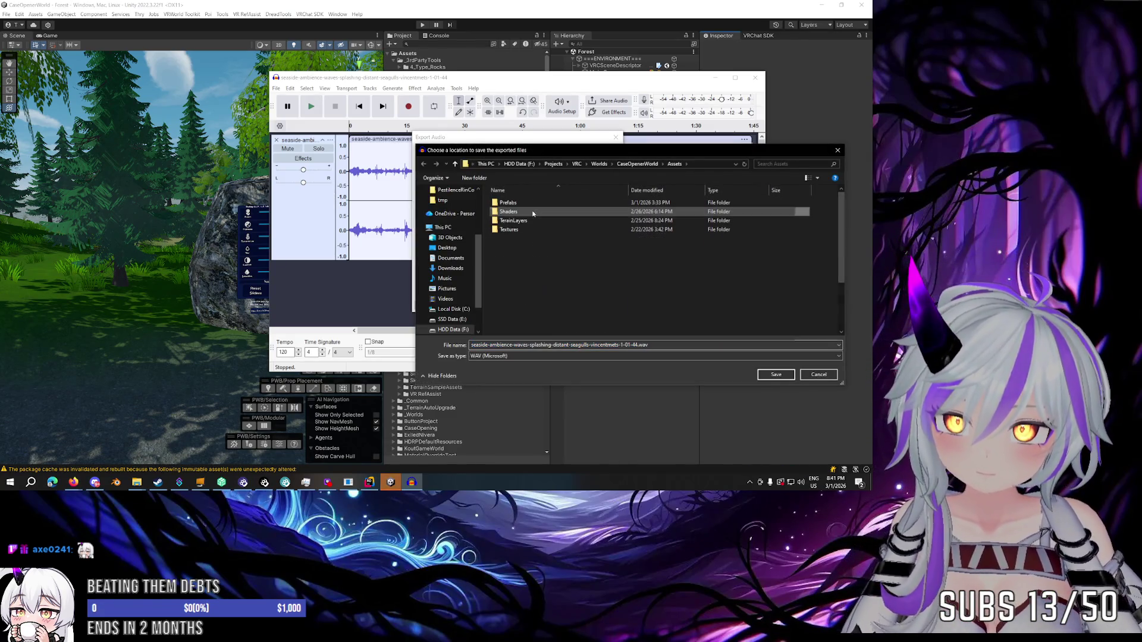
right_click(531, 255)
mouse_move(571, 363)
left_click(637, 359)
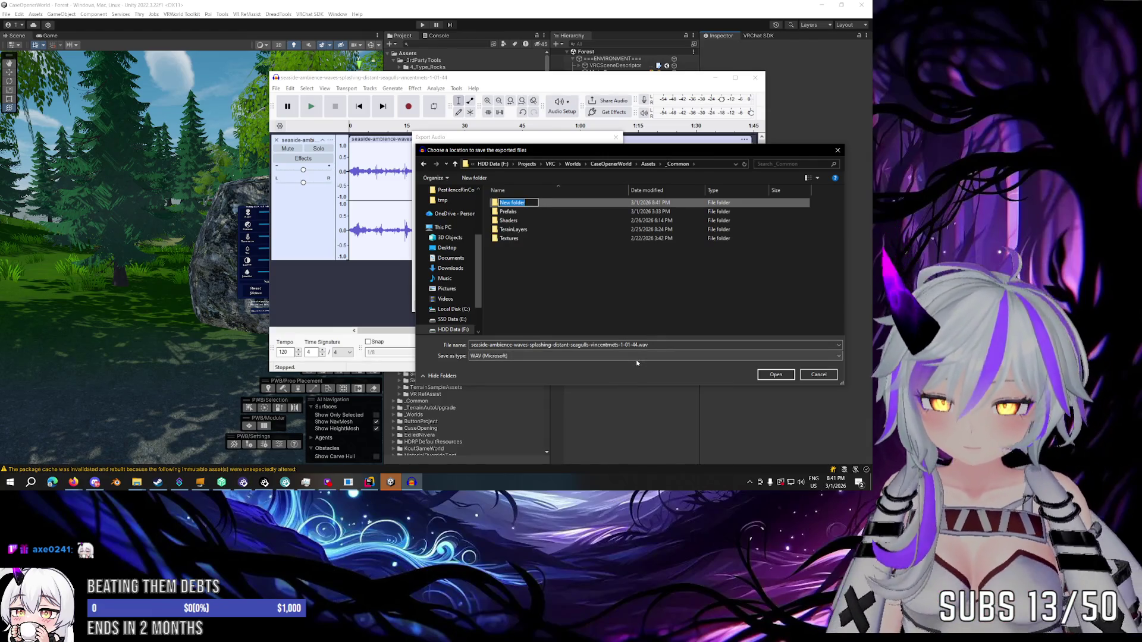
type("Sou")
key("Return")
key("Return")
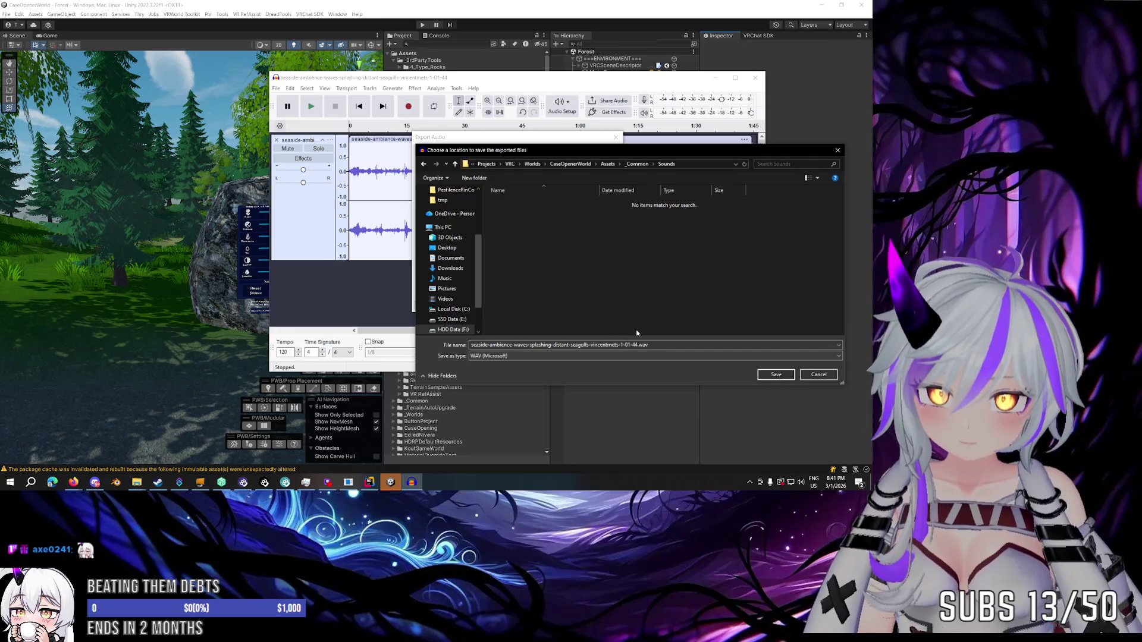
key("Return")
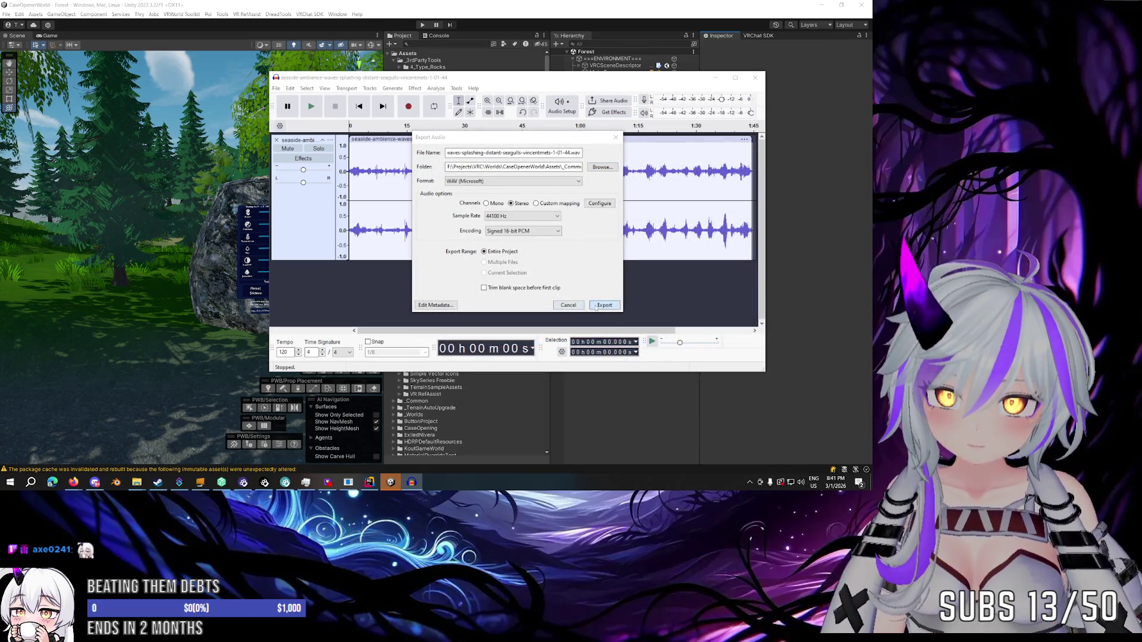
left_click(605, 306)
left_click(825, 304)
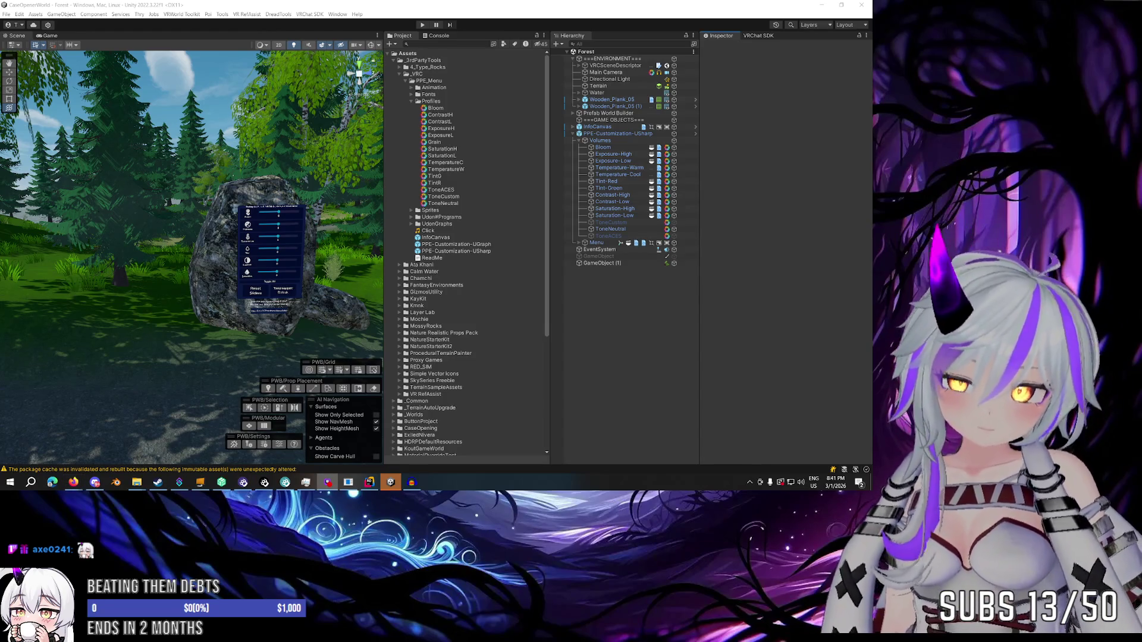
Select the seaside ambience clip in _Common/Sounds, enable Load In Background, and apply.
left_click(399, 74)
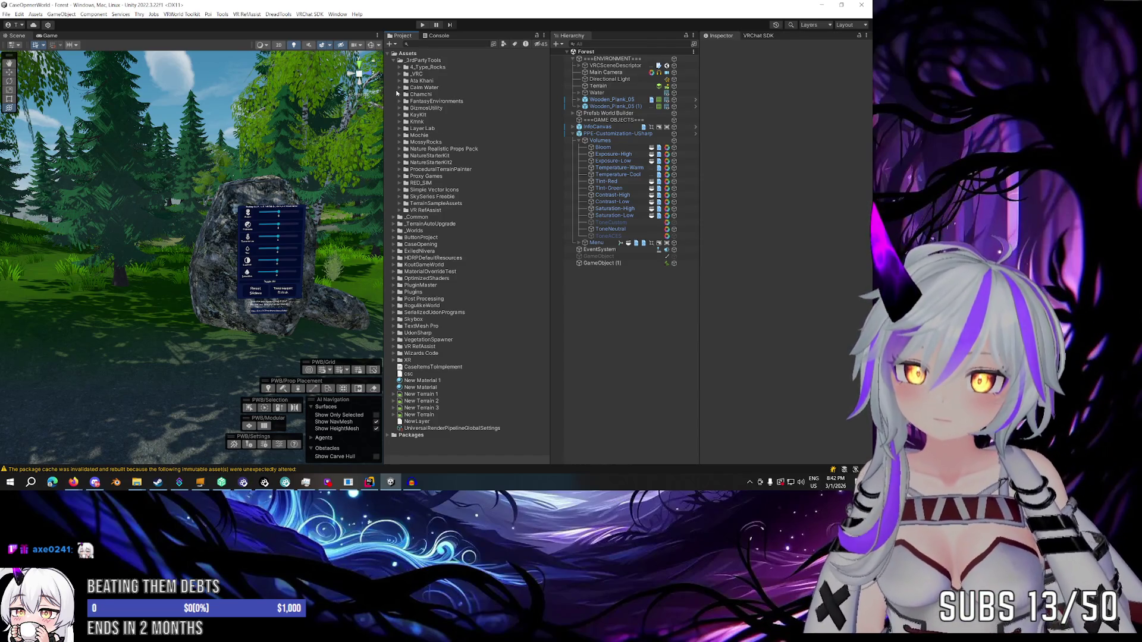
left_click(395, 61)
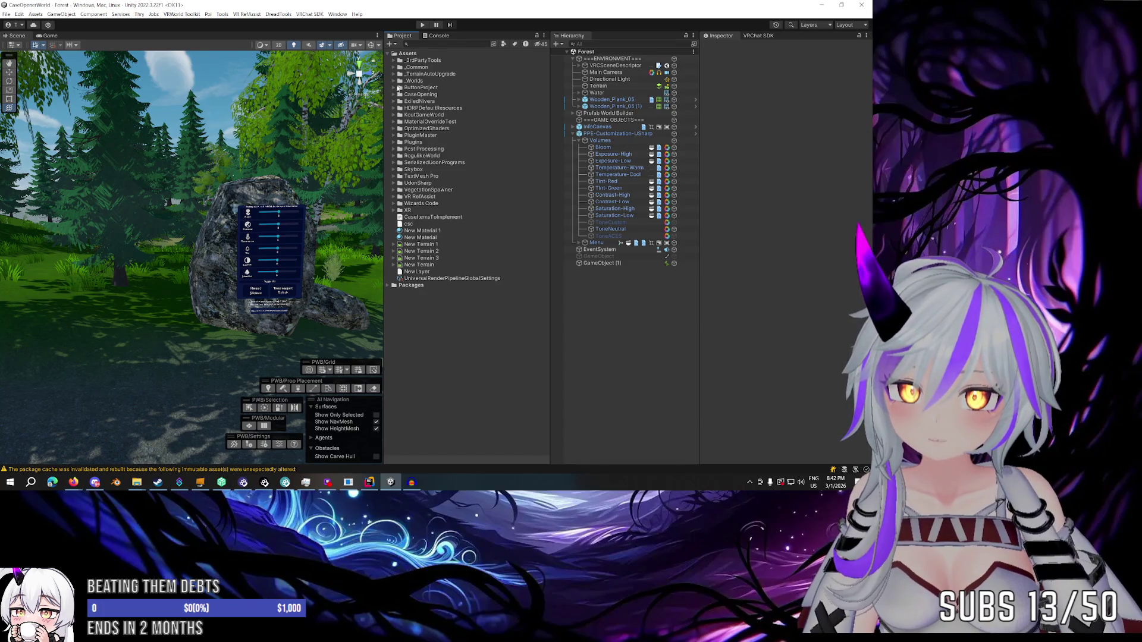
left_click(393, 66)
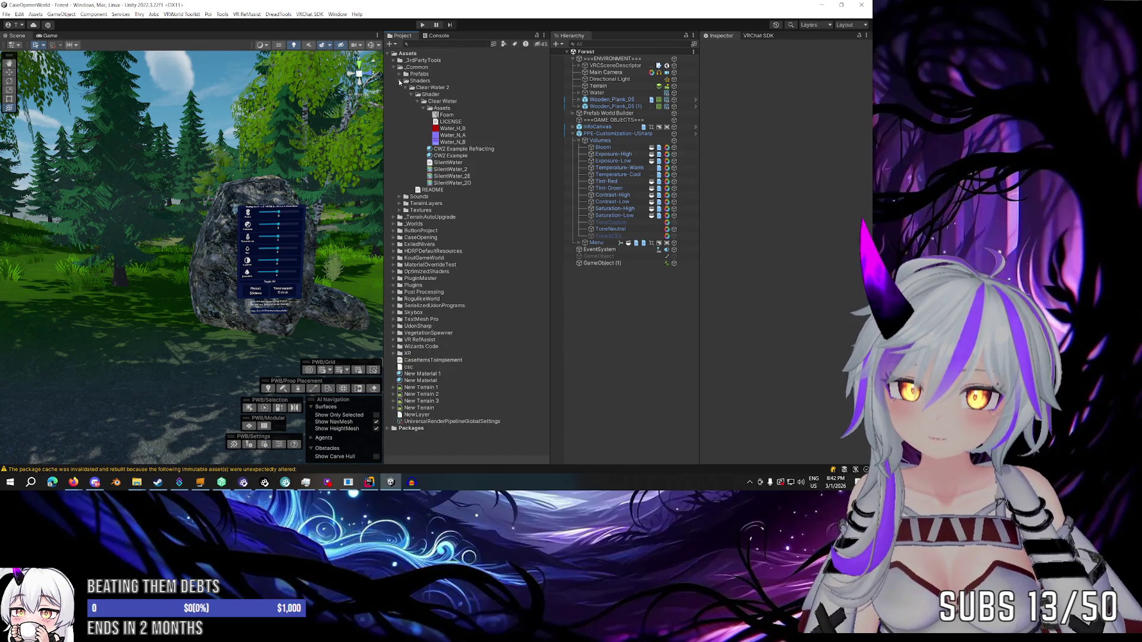
left_click(400, 80)
left_click(400, 88)
left_click(423, 94)
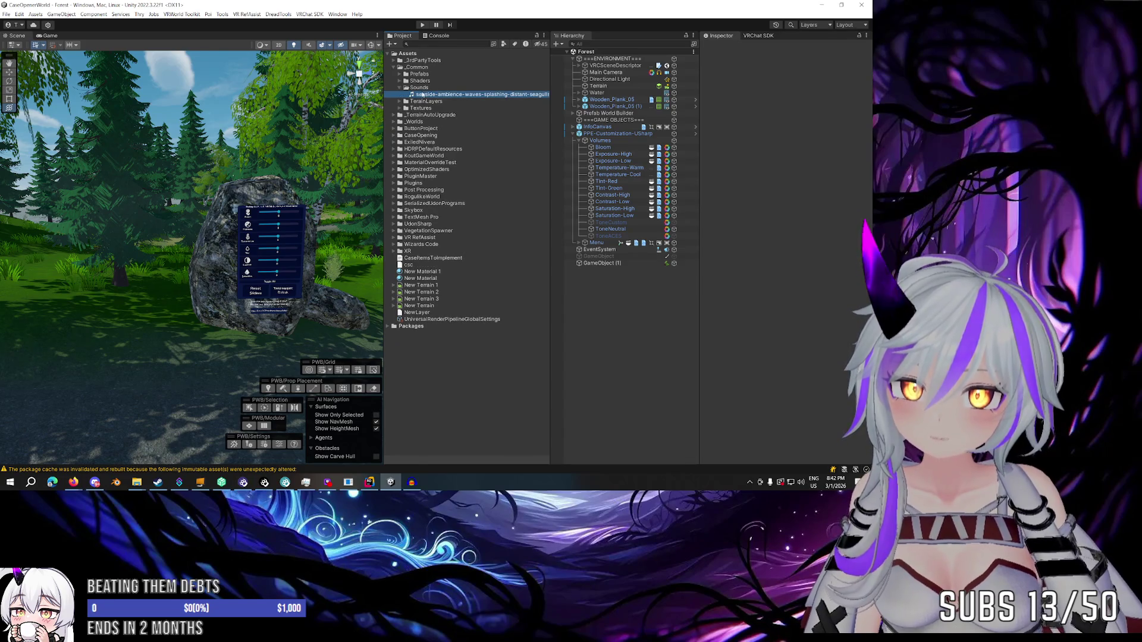
left_click(772, 88)
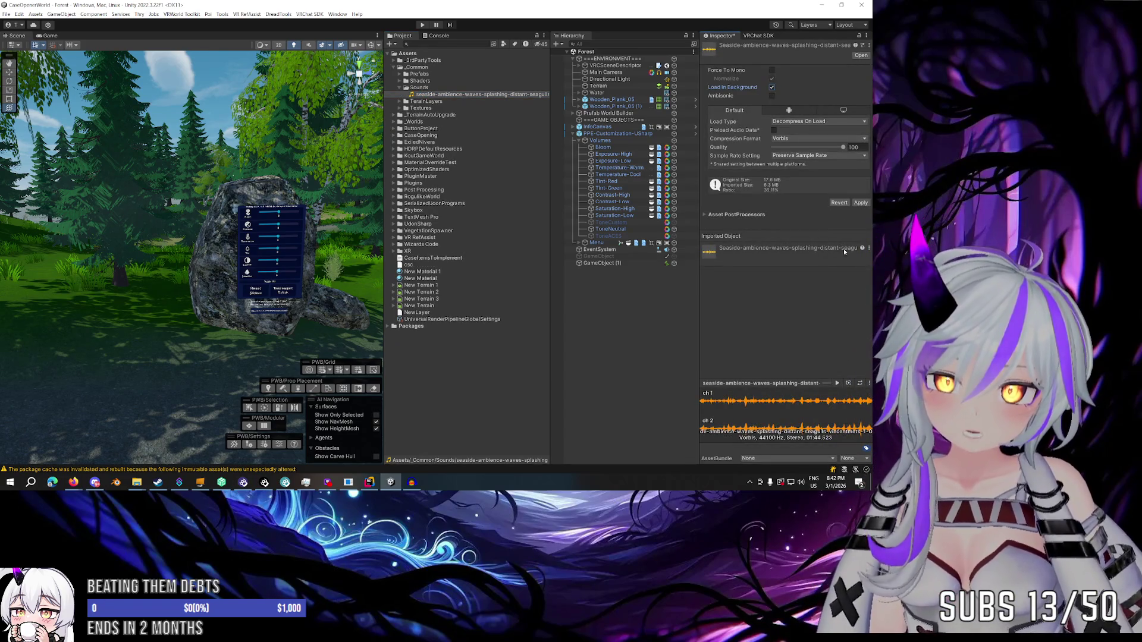
left_click(618, 299)
key("Return")
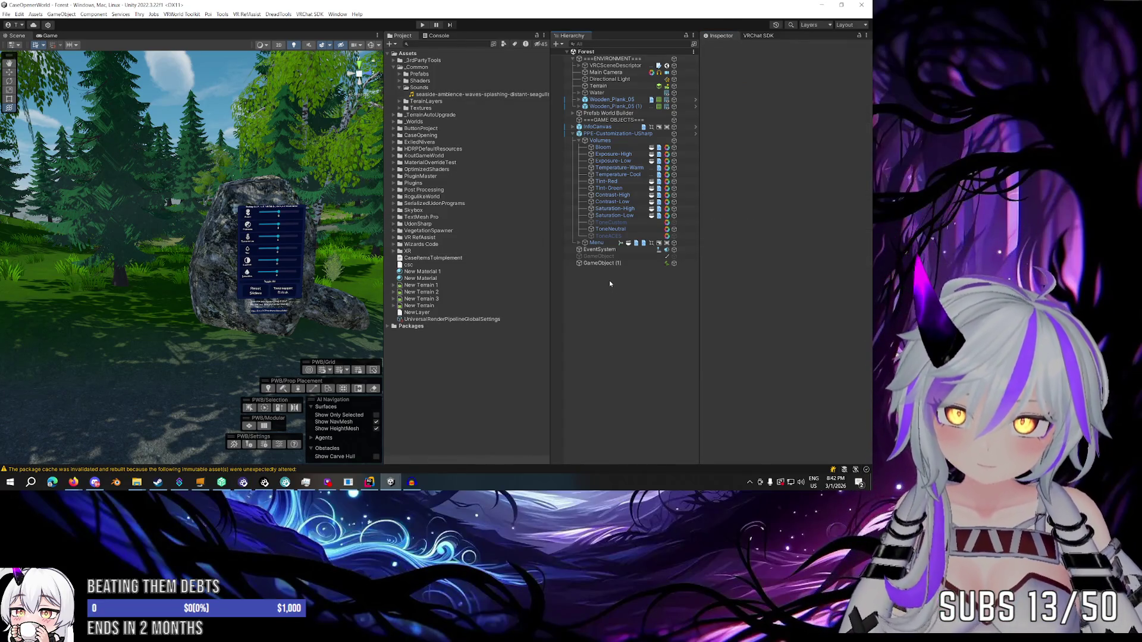
Add a SeaSounds Audio Source object using the seaside ambience waves clip.
right_click(632, 273)
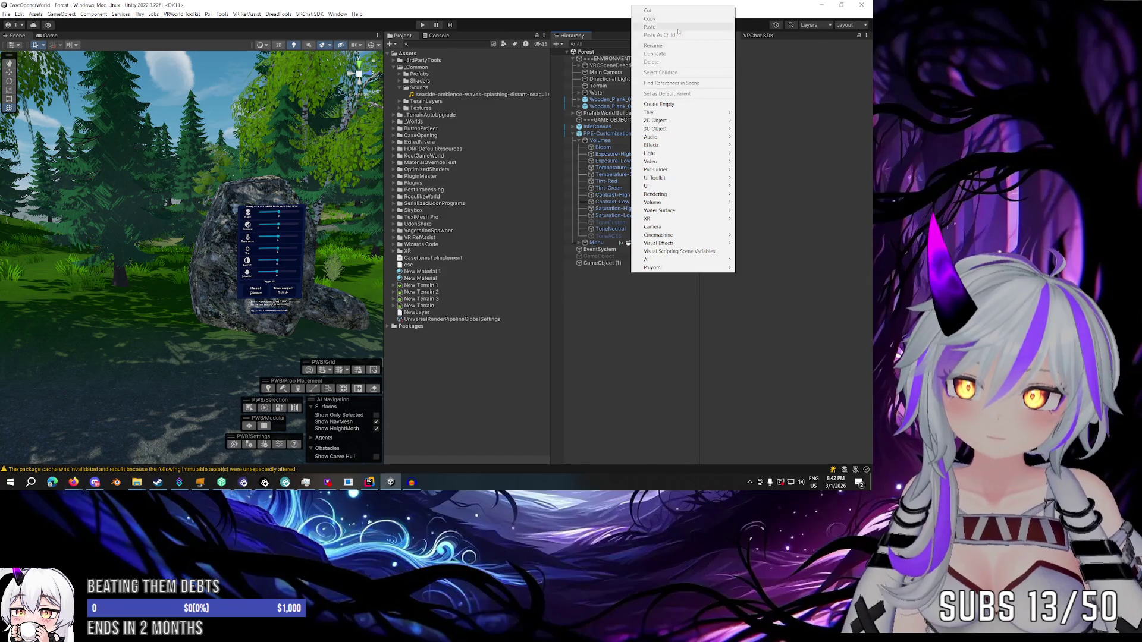
mouse_move(716, 141)
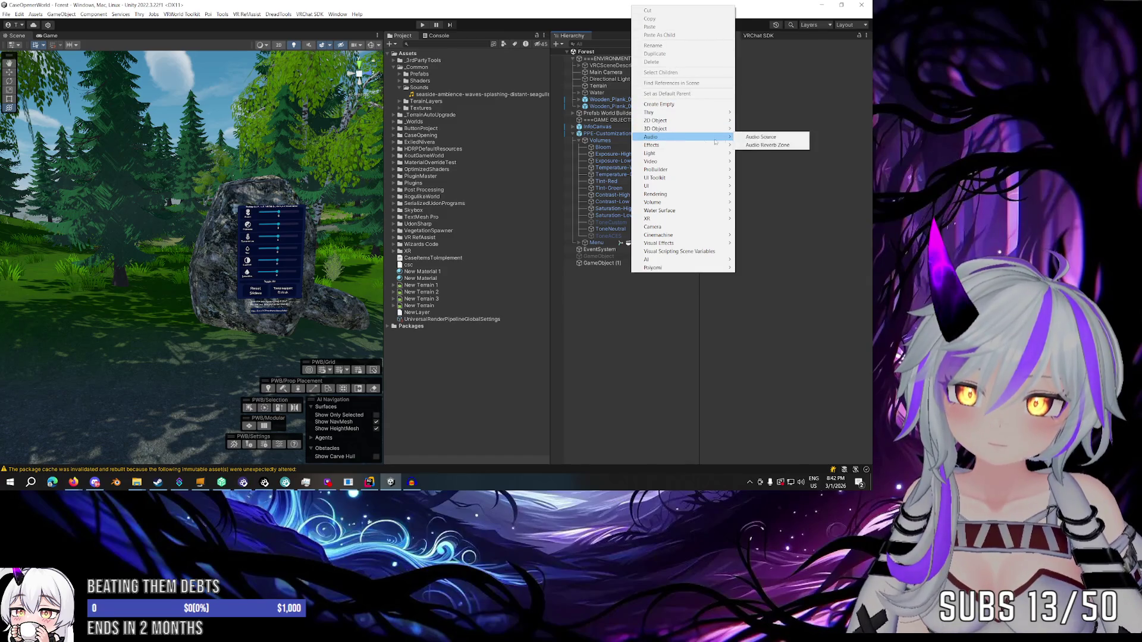
left_click(761, 137)
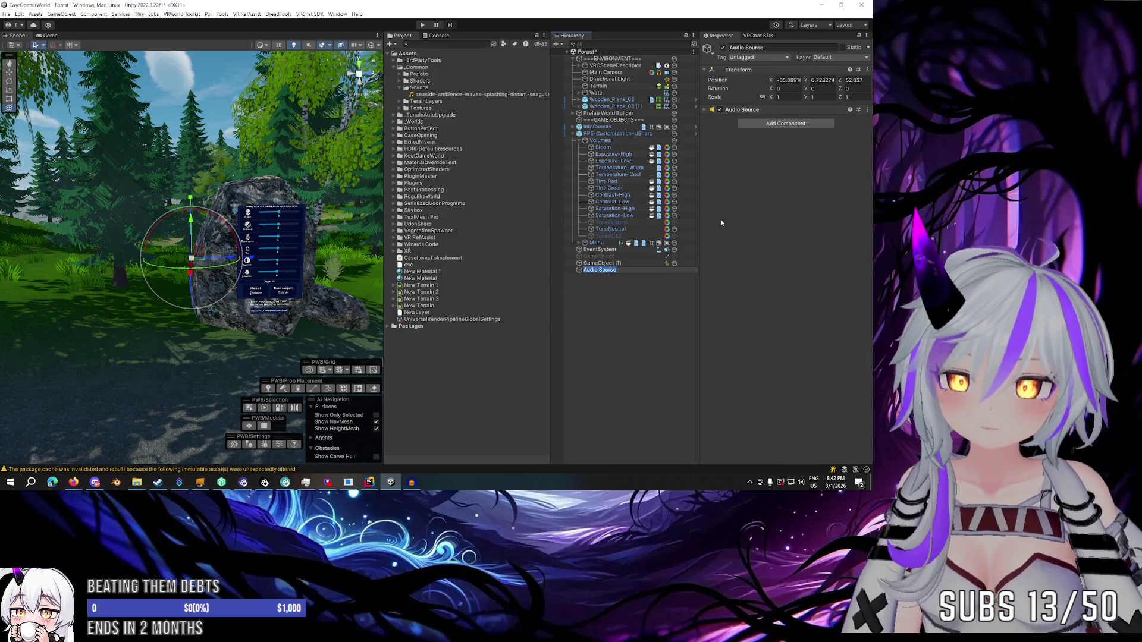
type("SeaS")
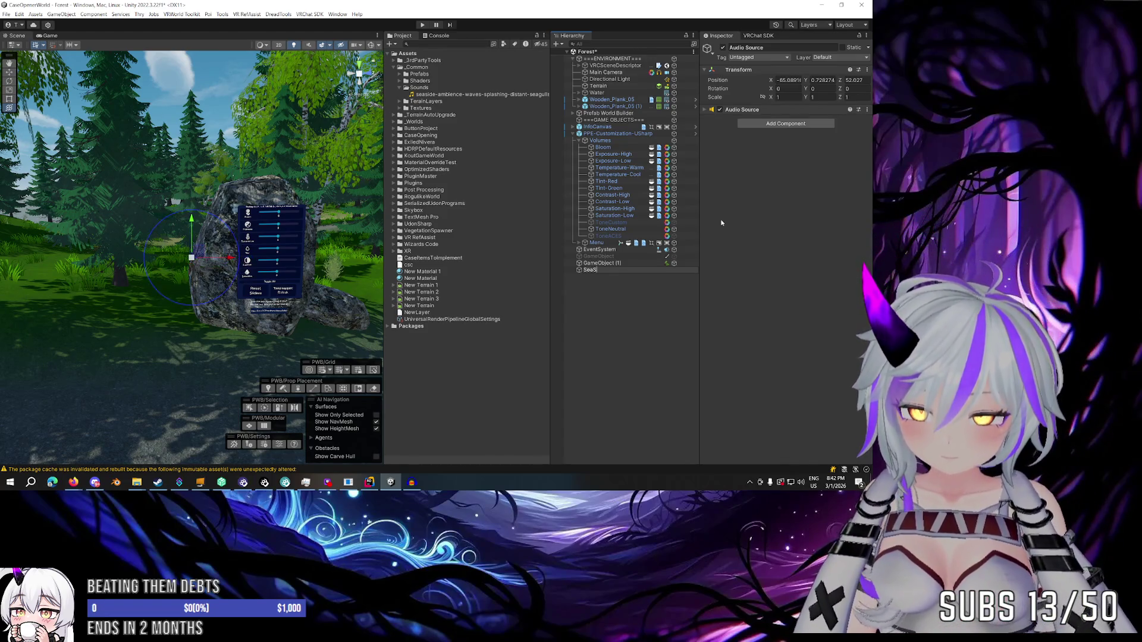
type("ounds")
key("Return")
left_click(738, 112)
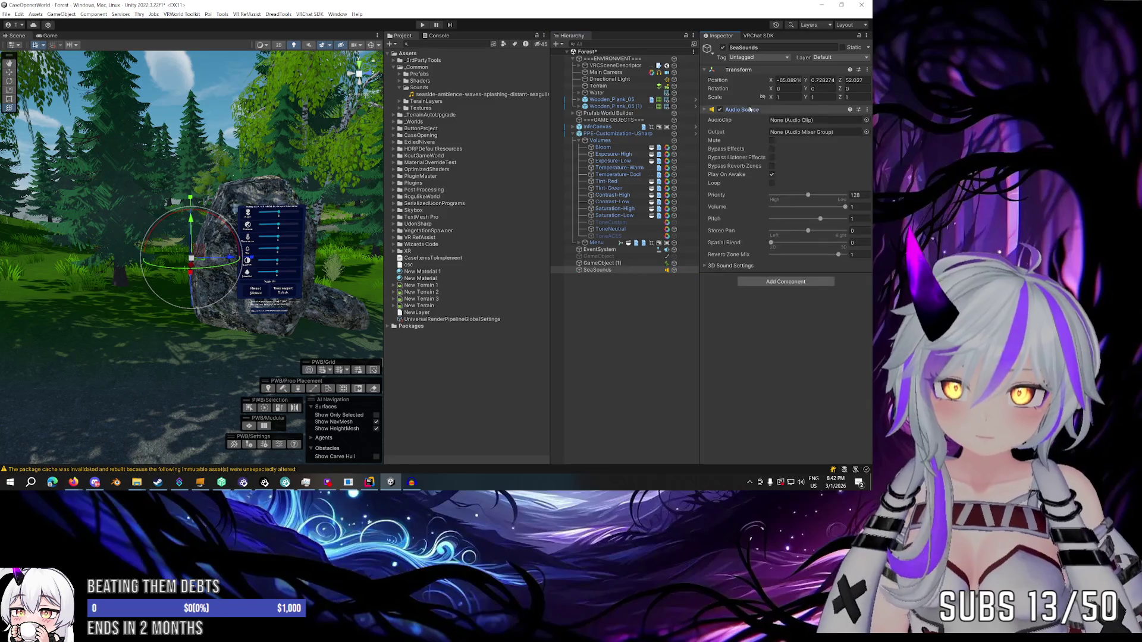
left_click_drag(426, 95, 815, 121)
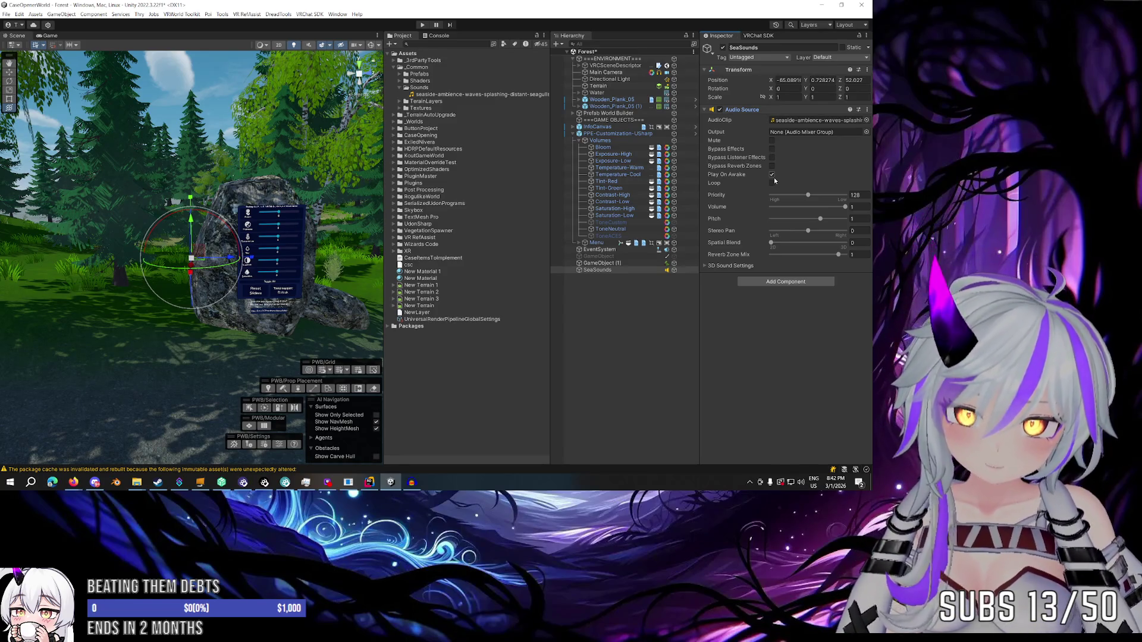
Set SeaSounds volume to 0.5, save the Forest scene, and show the VRChat SDK builder.
left_click(714, 265)
scroll(712, 268, "down", 1)
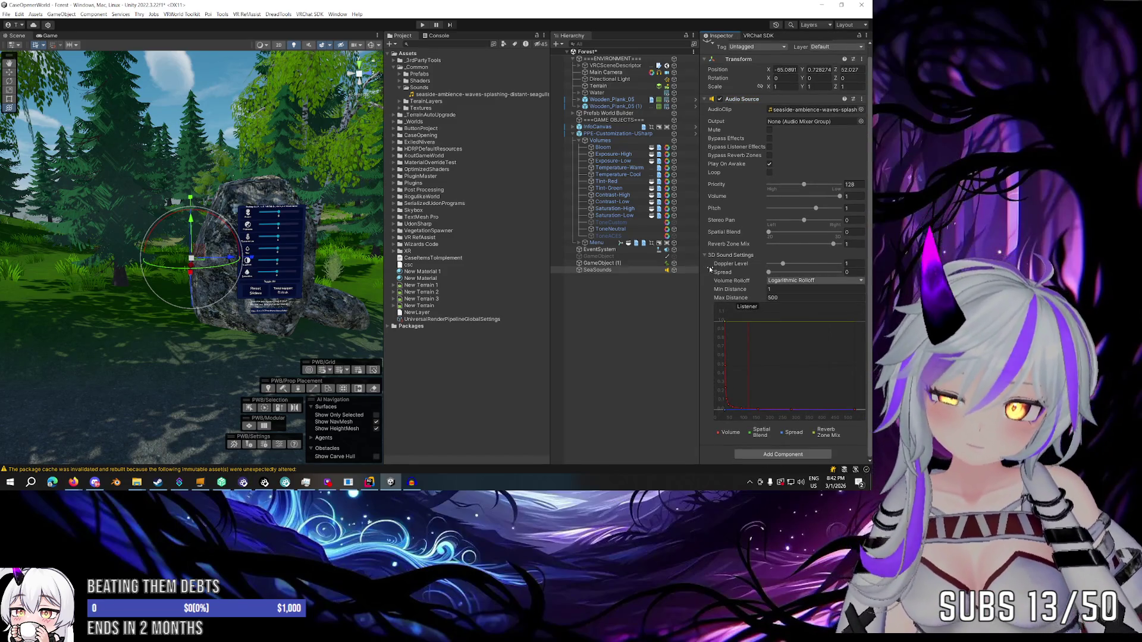
scroll(703, 294, "up", 1)
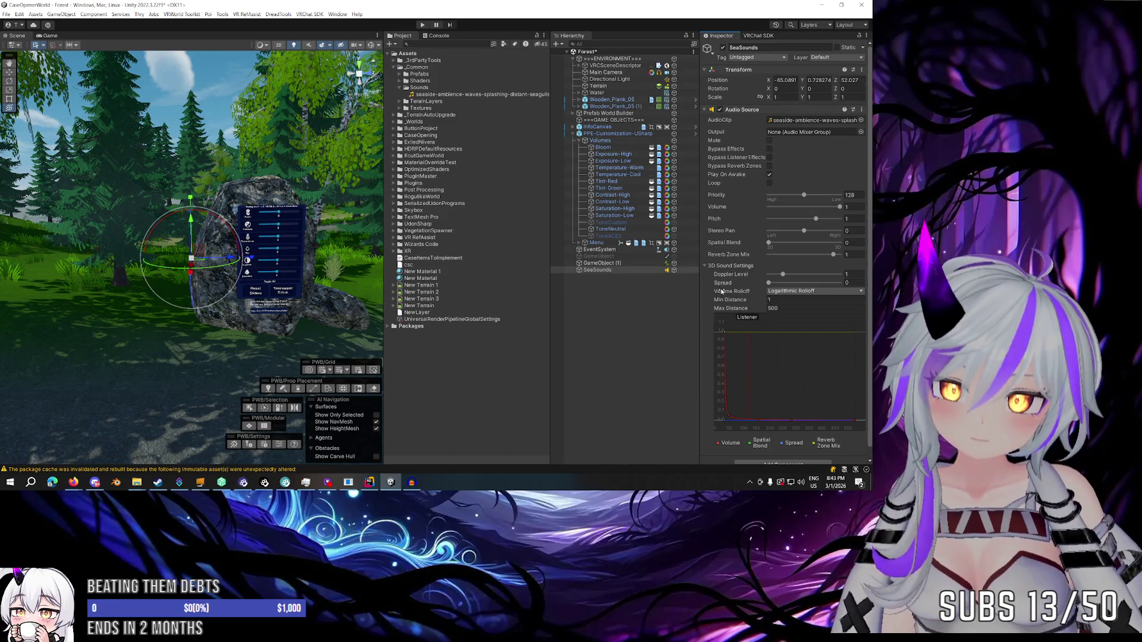
scroll(714, 300, "down", 1)
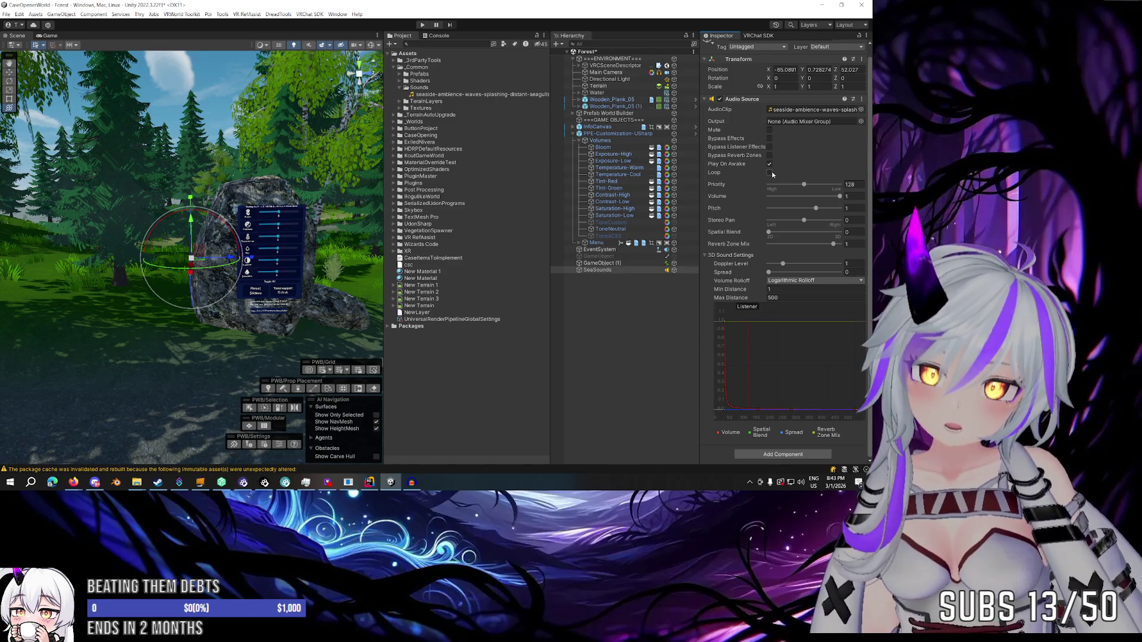
left_click(857, 196)
type("0.5")
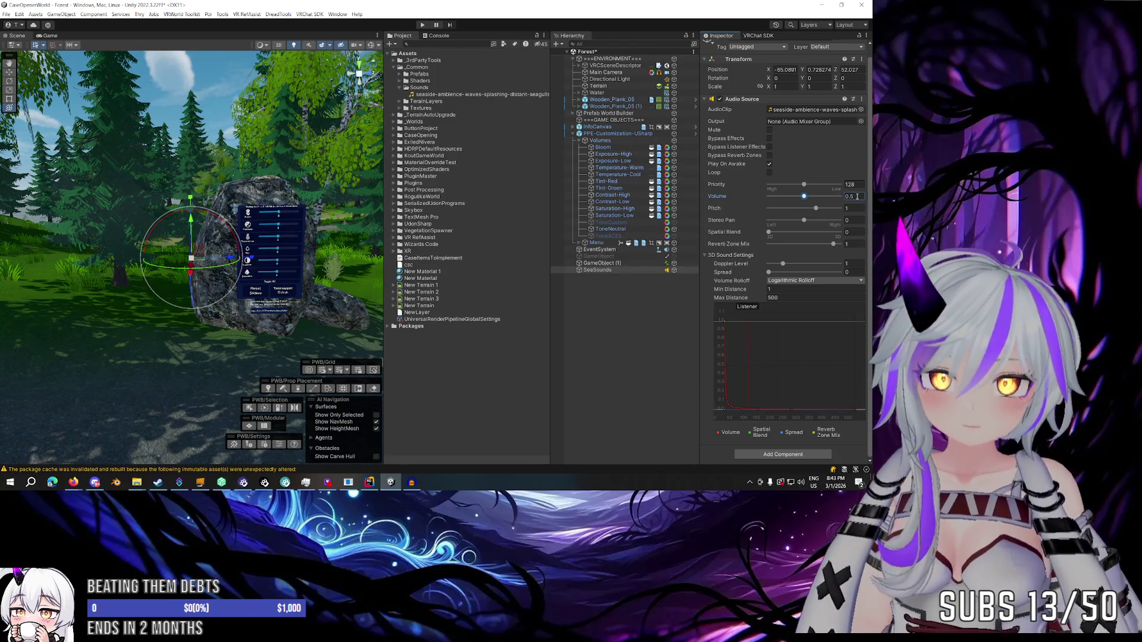
key("ctrl+s")
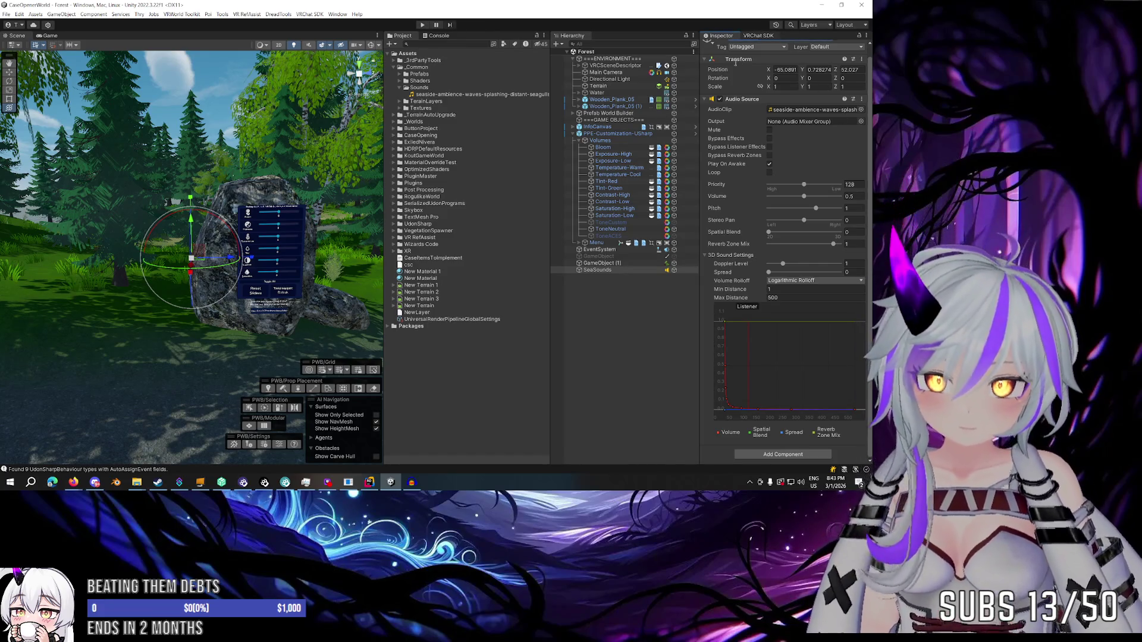
left_click(758, 35)
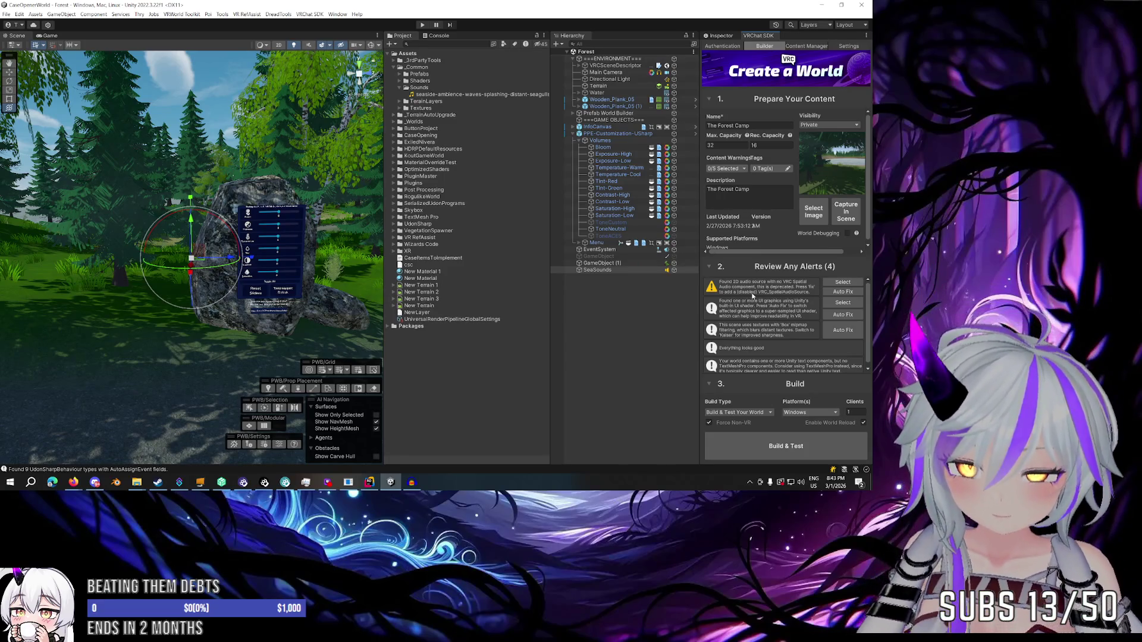
Auto-fix the 2D audio alert and check SeaSounds' new VRC Spatial Audio Source.
left_click(843, 291)
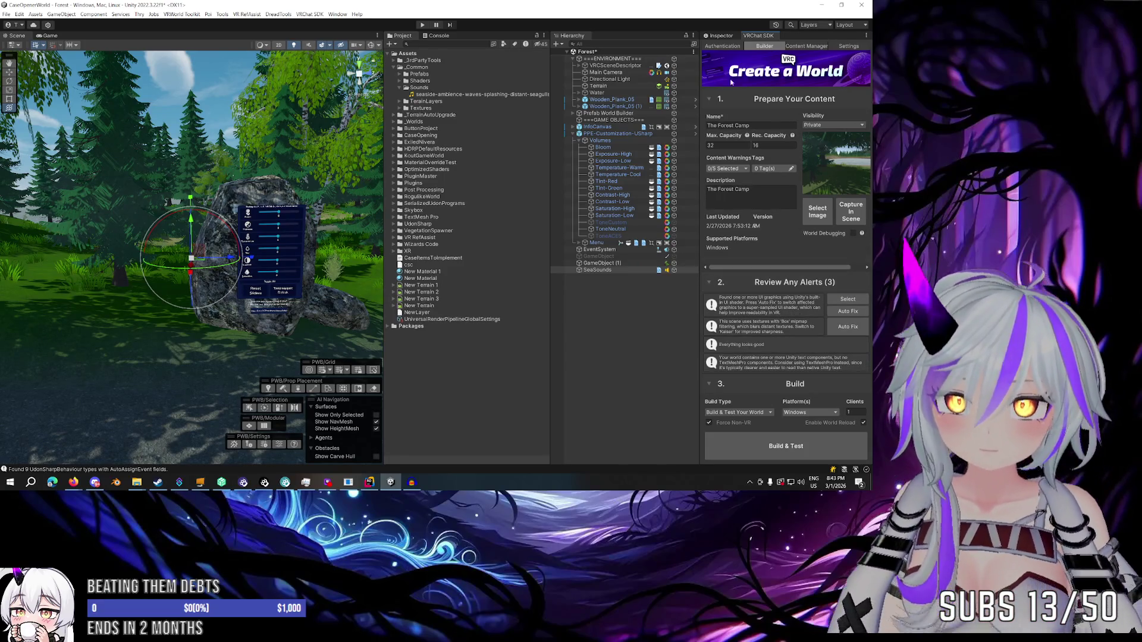
left_click(721, 35)
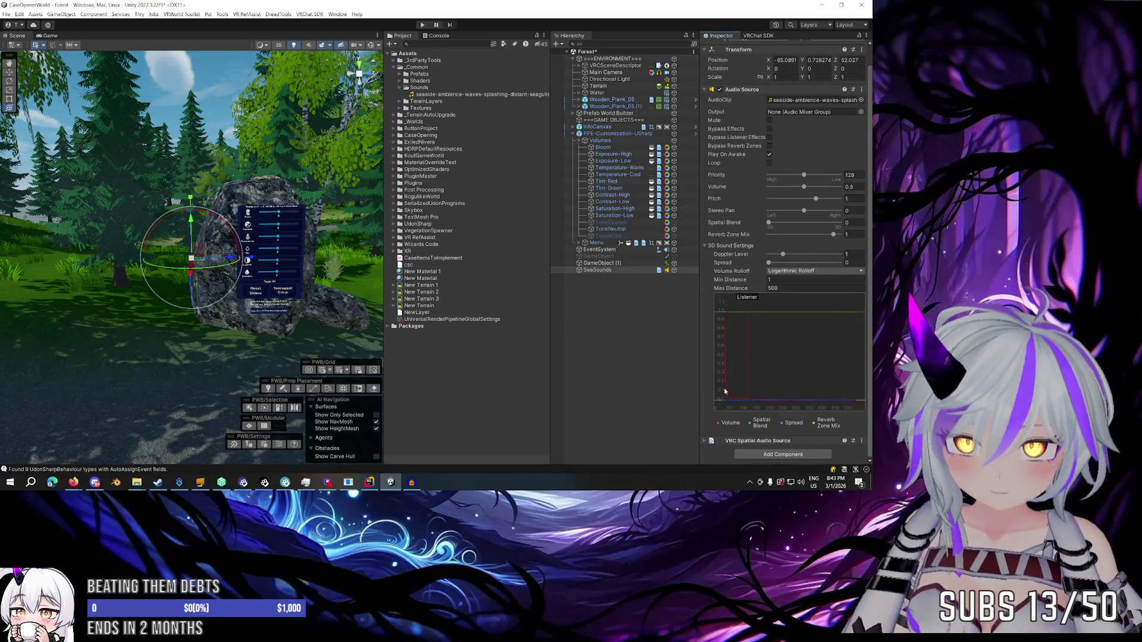
left_click(758, 444)
scroll(758, 417, "down", 3)
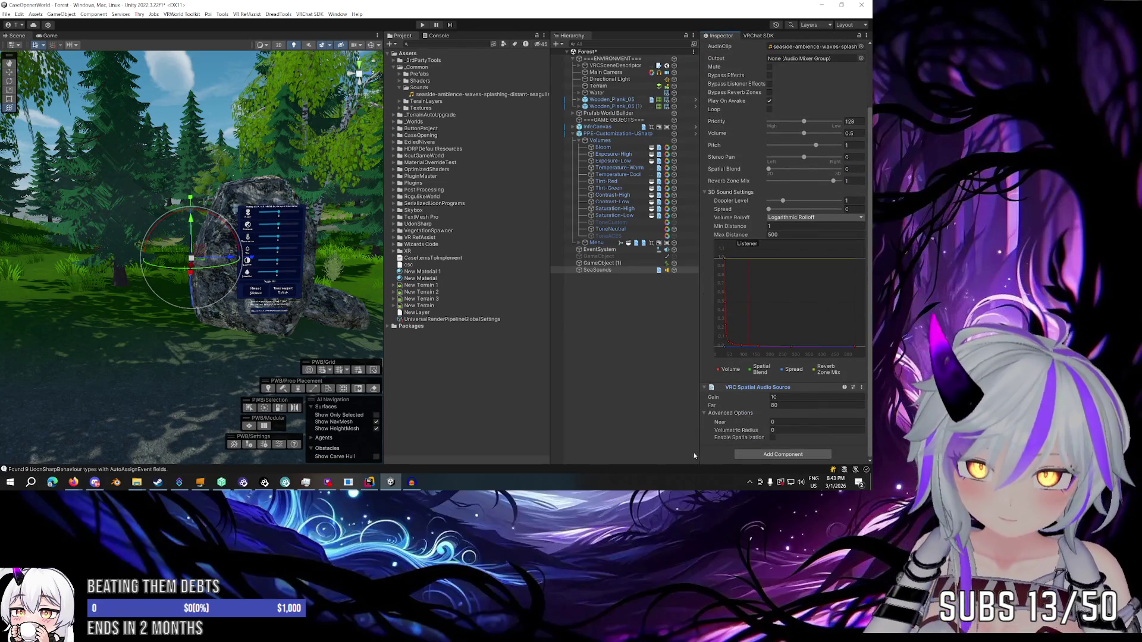
Auto-fix the Box-mipmap texture alert and start Build and Test of the world.
left_click(758, 35)
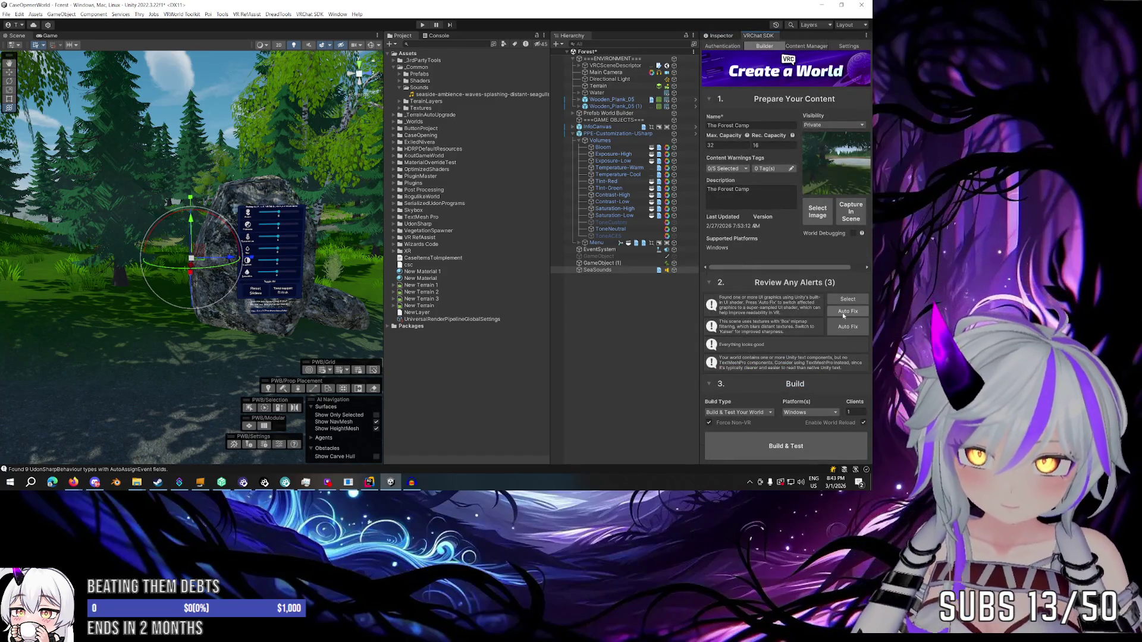
left_click(847, 328)
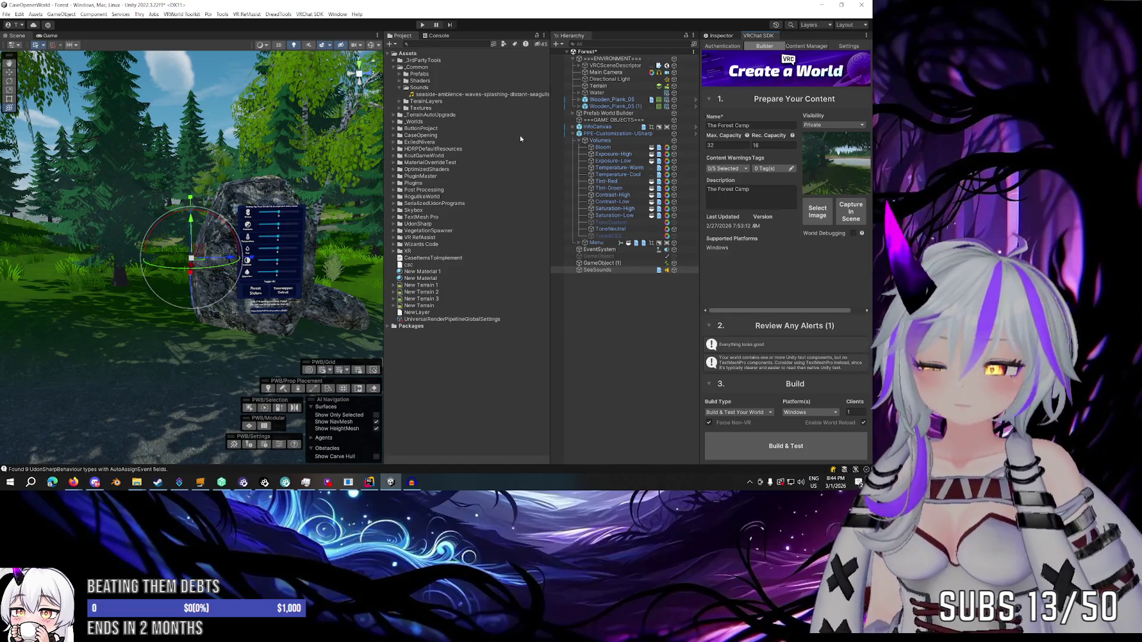
left_click(760, 439)
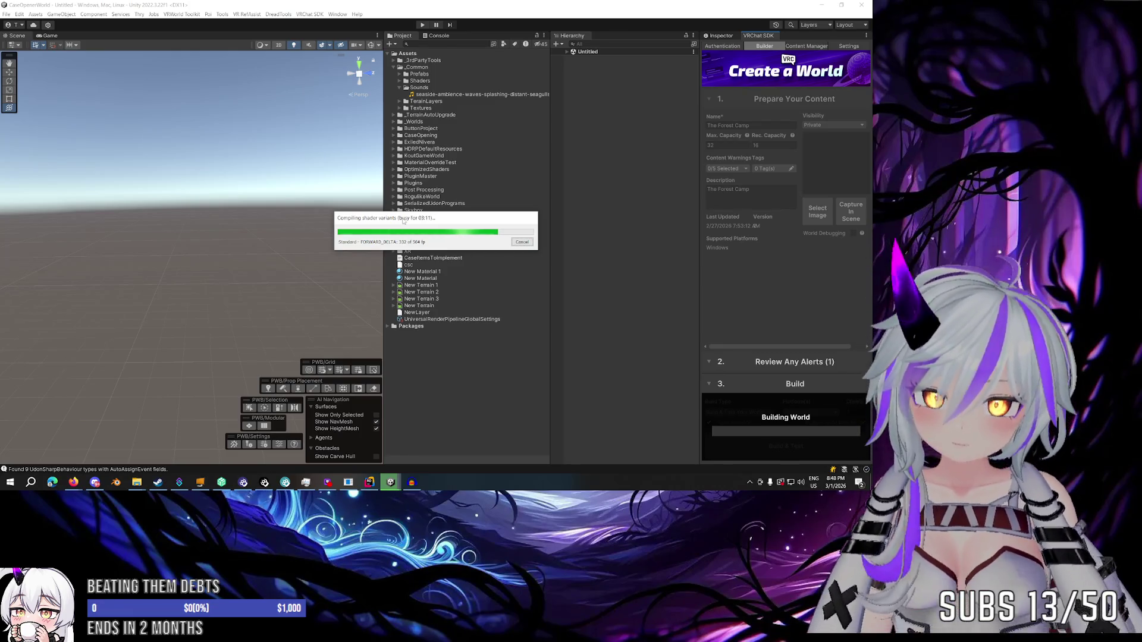
Resume the YouTube shorts compilation, rewound 10 seconds, and keep it playing during the build.
mouse_move(73, 483)
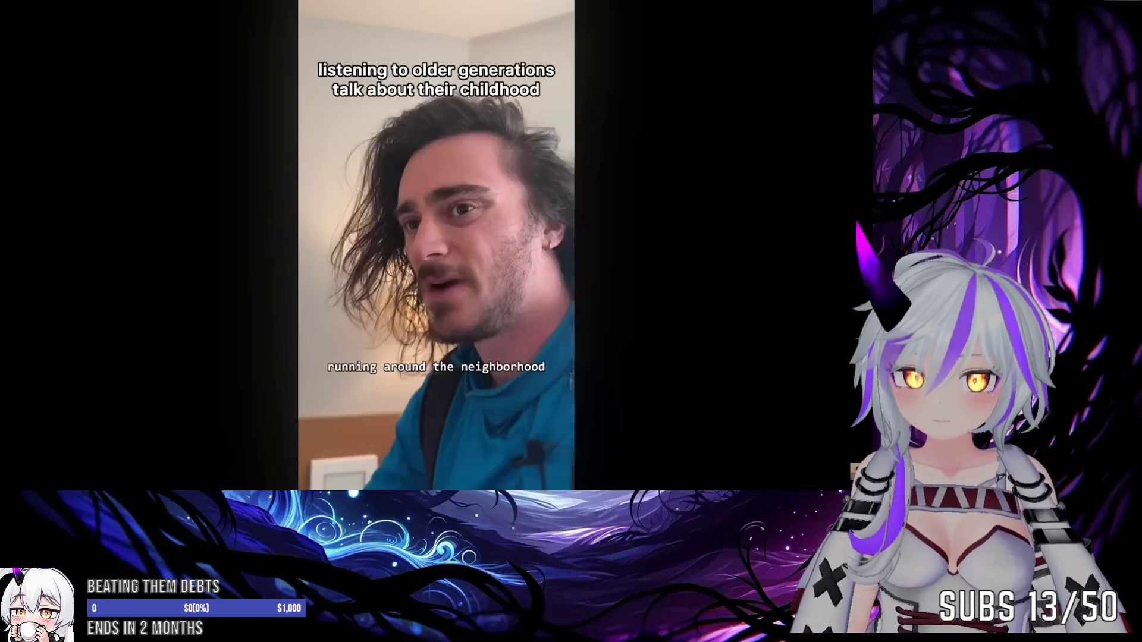
left_click(146, 444)
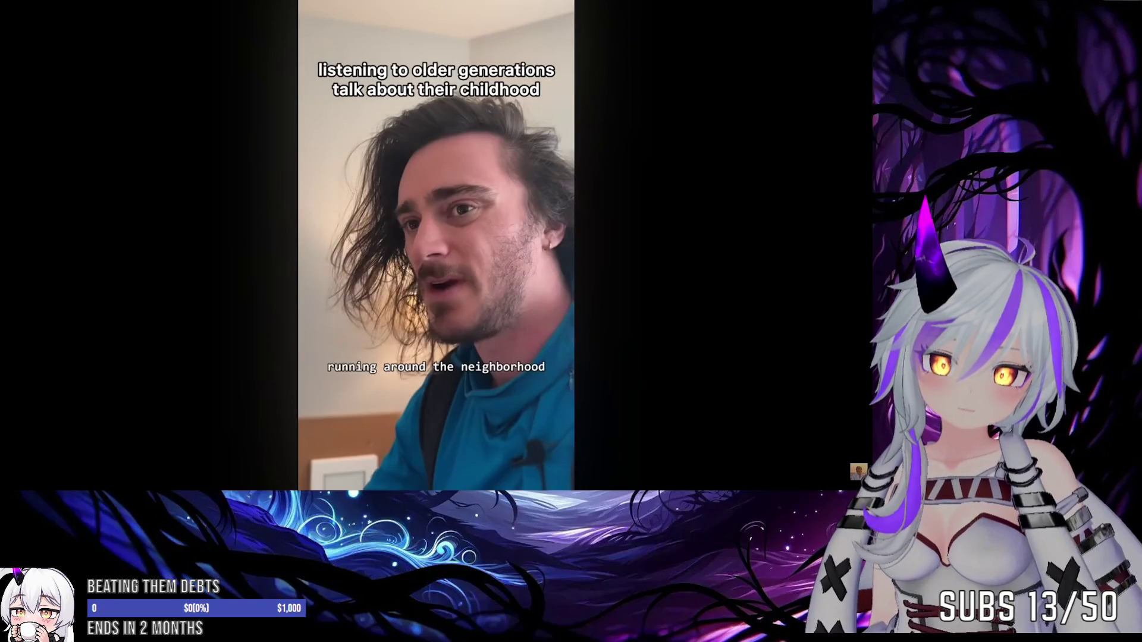
left_click(552, 245)
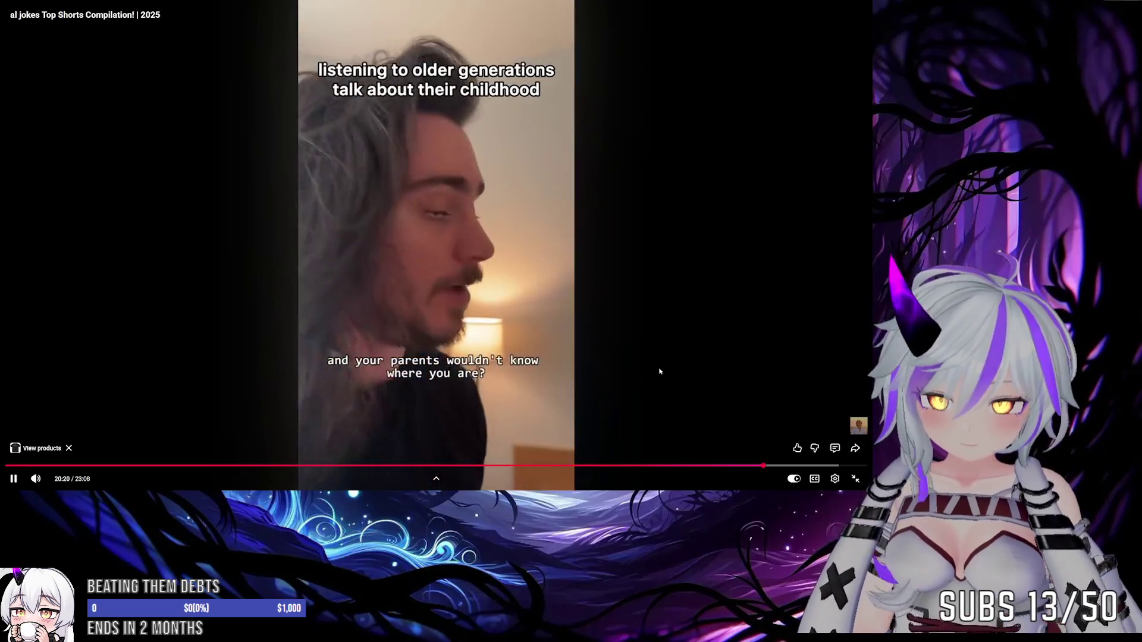
key("Left")
key("Left")
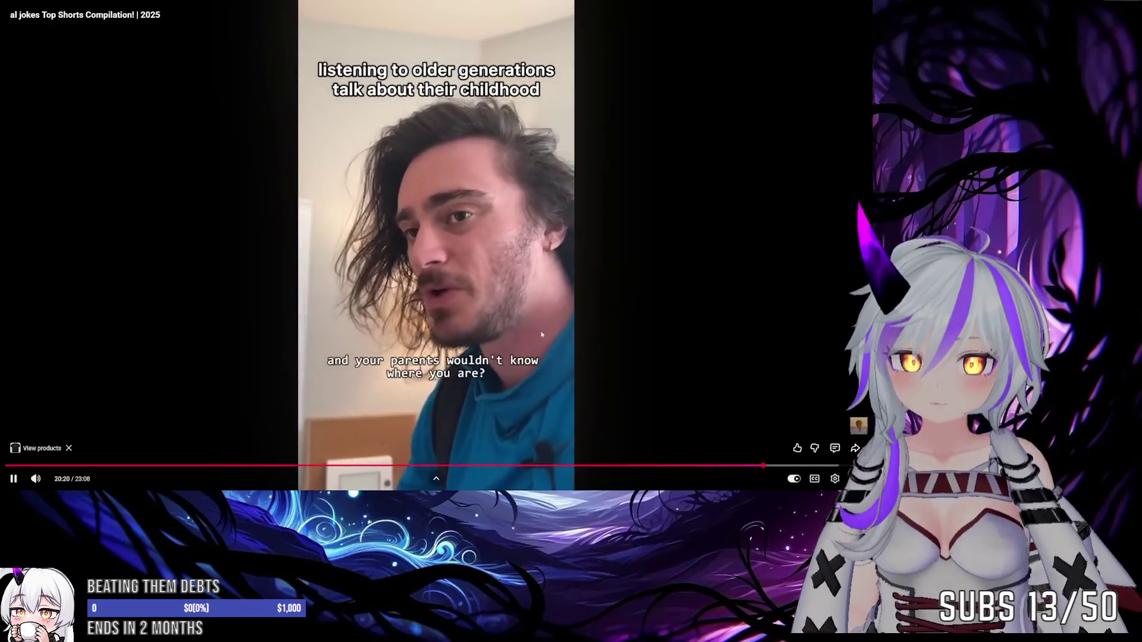
left_click(409, 156)
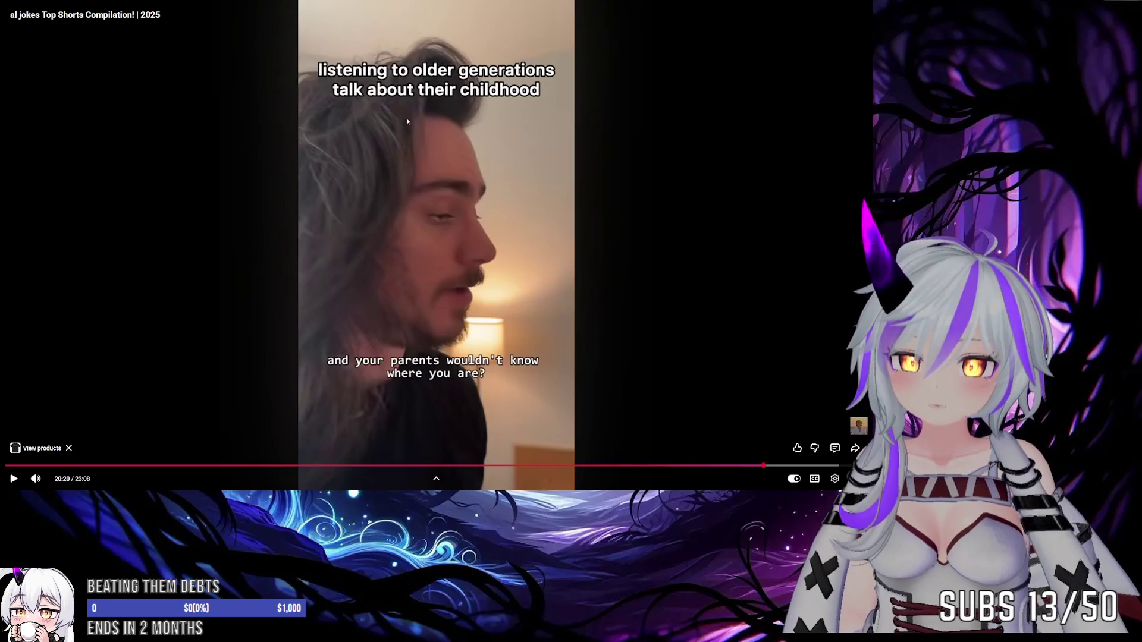
left_click(467, 339)
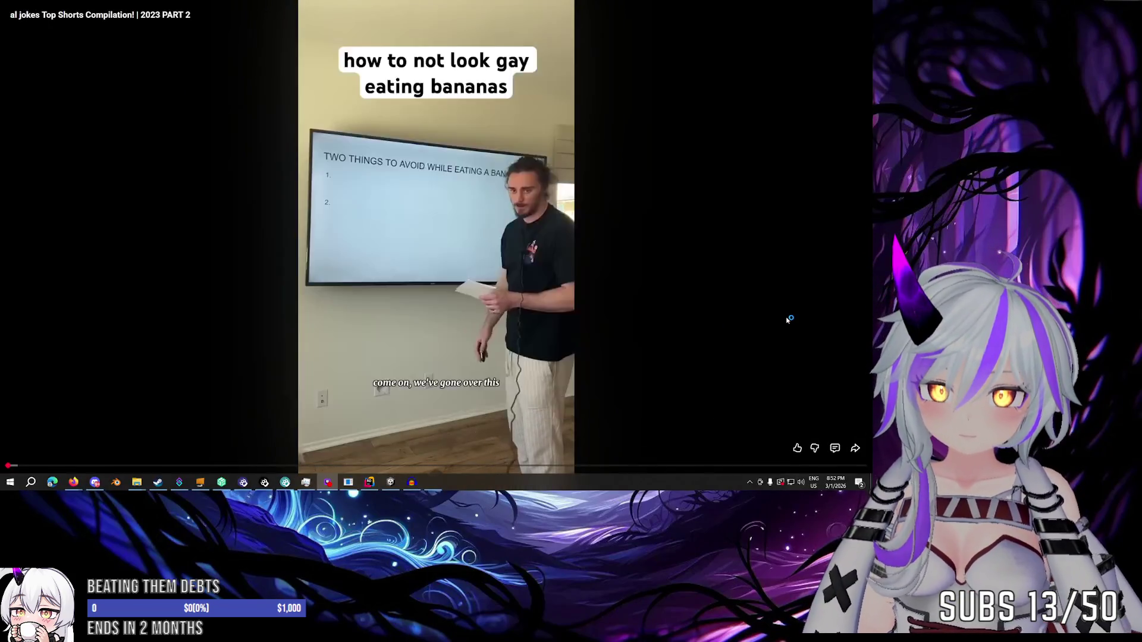
left_click(595, 335)
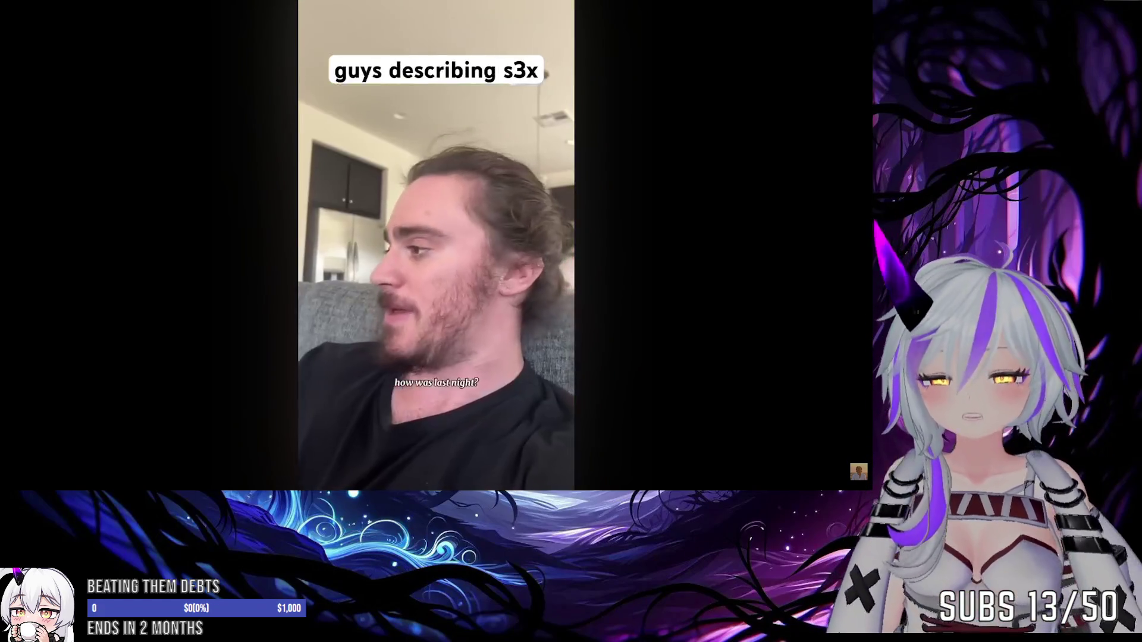
Pause the video, exit fullscreen, and bring the VRChat Forest Camp window forward.
mouse_move(411, 220)
left_click(434, 186)
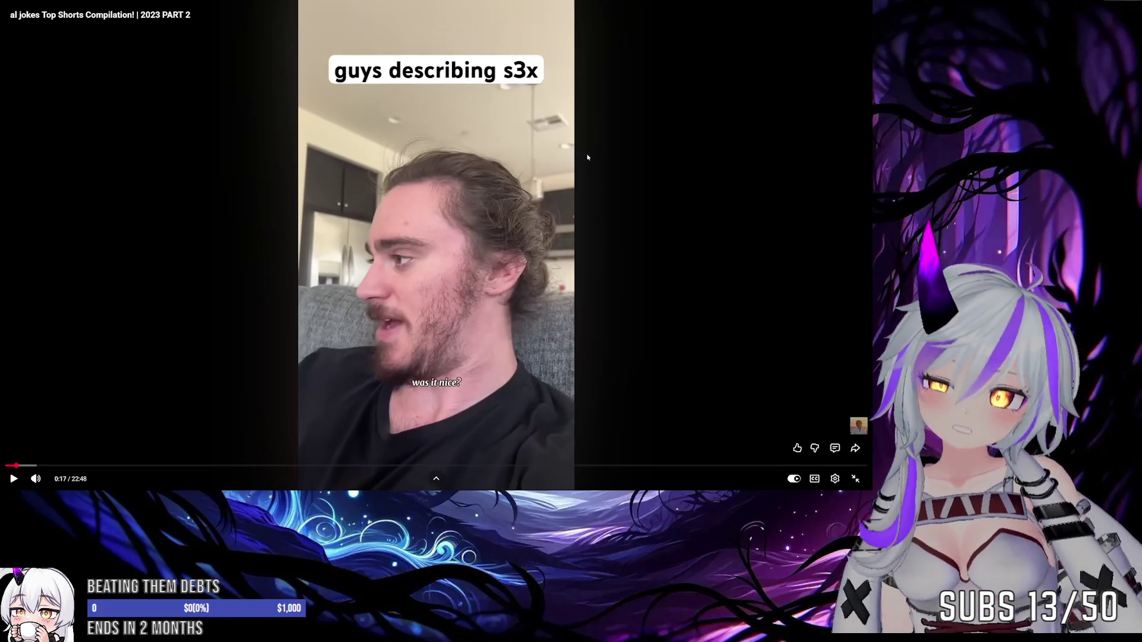
left_click(856, 477)
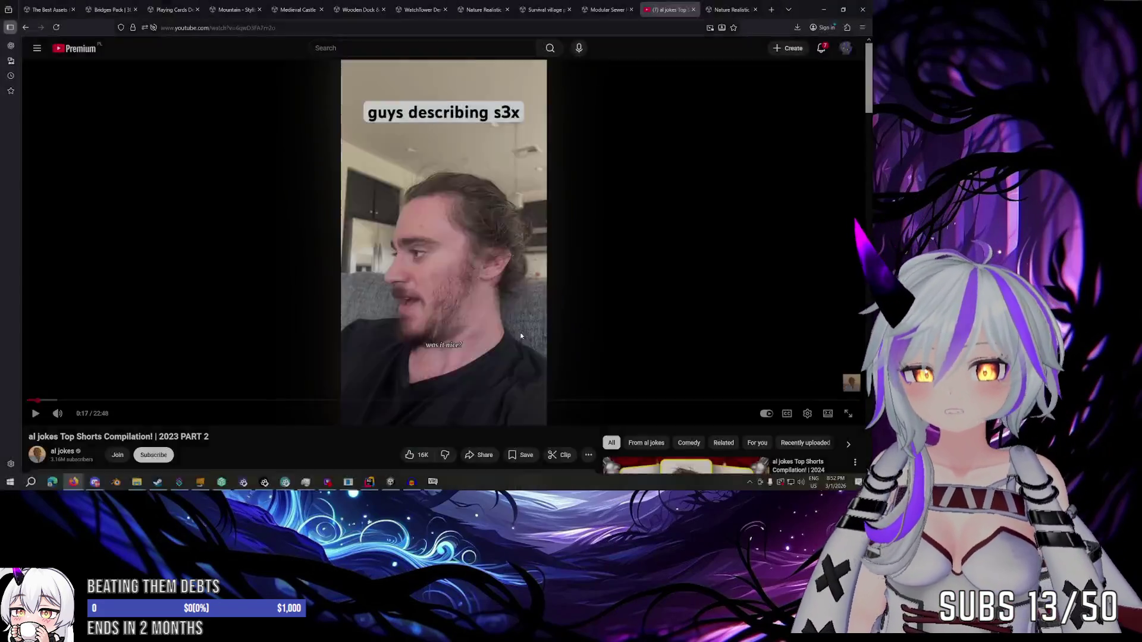
left_click(443, 483)
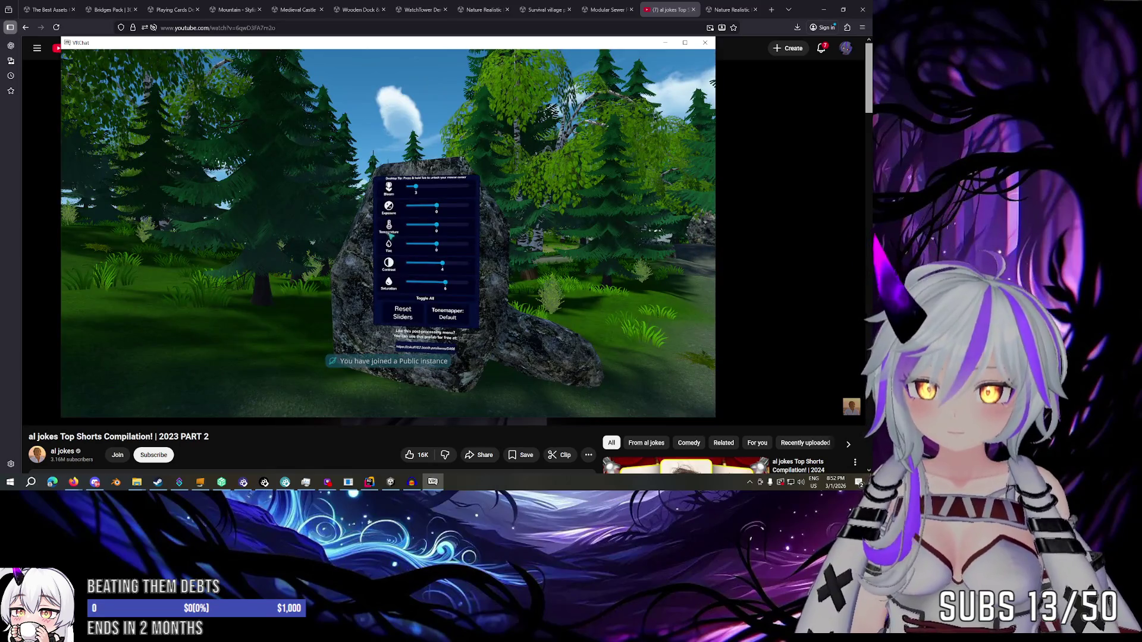
Walk the forest path past the lake and through the birch trees.
key("w")
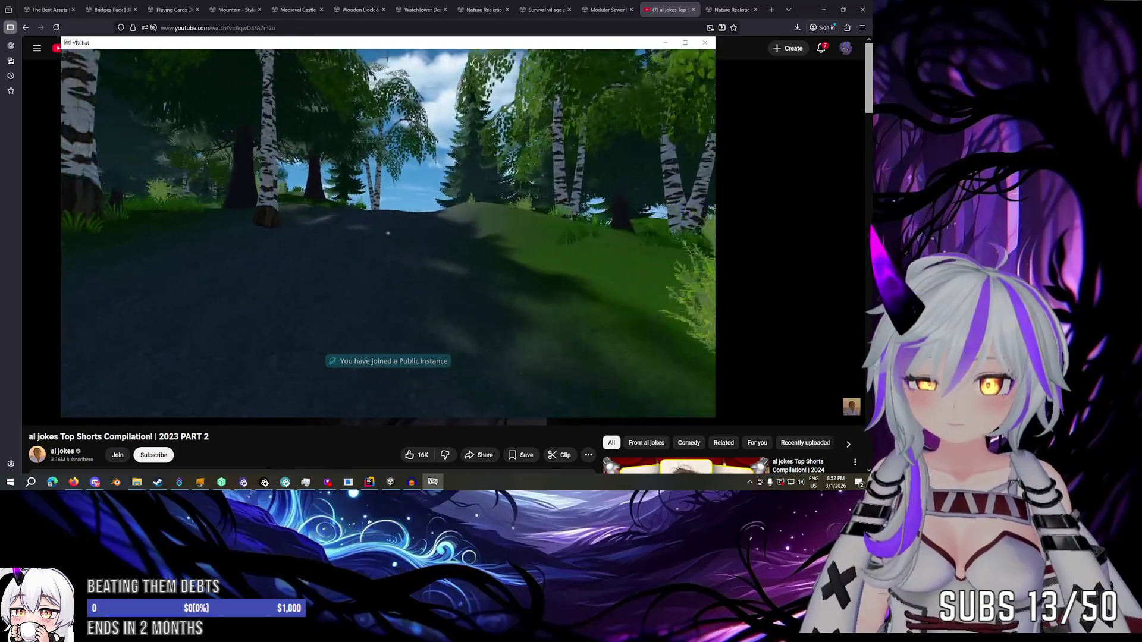
key("w")
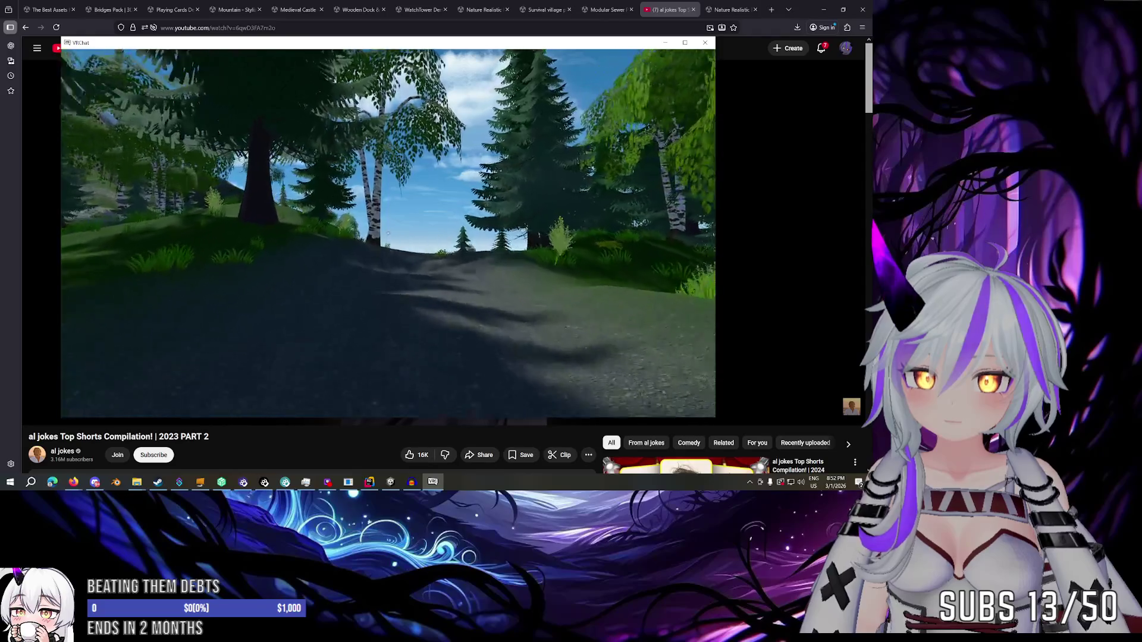
key("w")
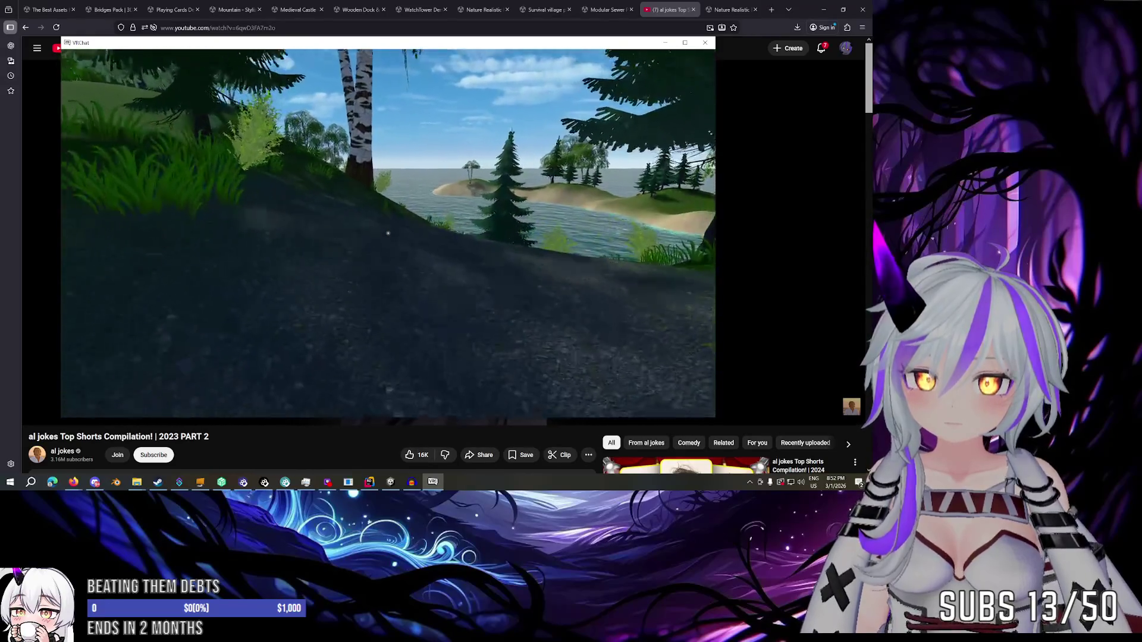
key("w")
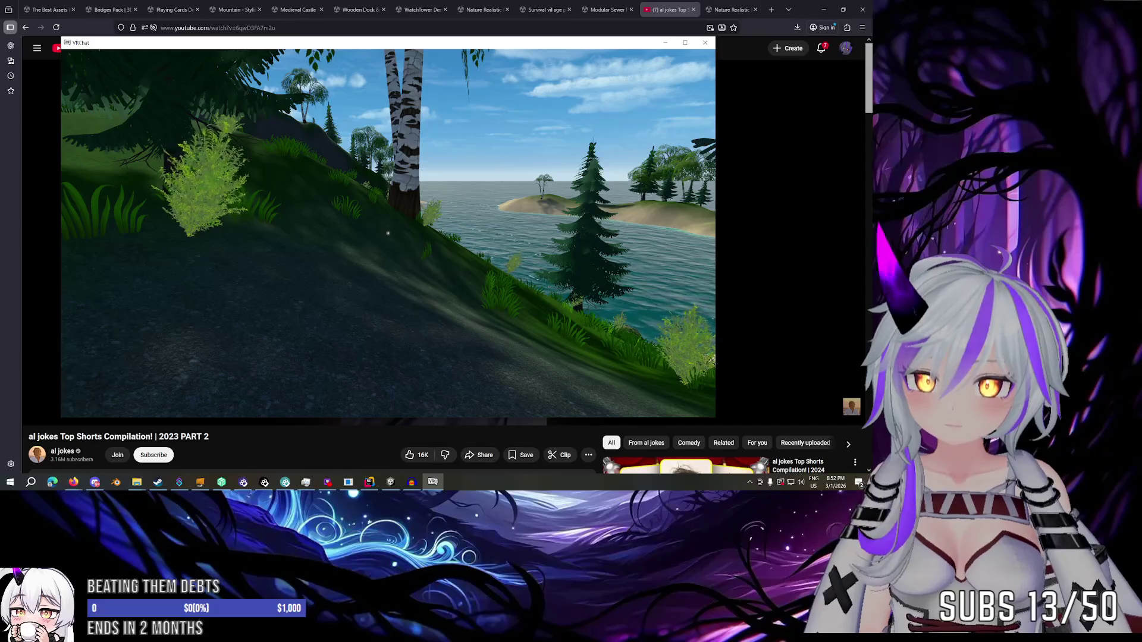
key("w")
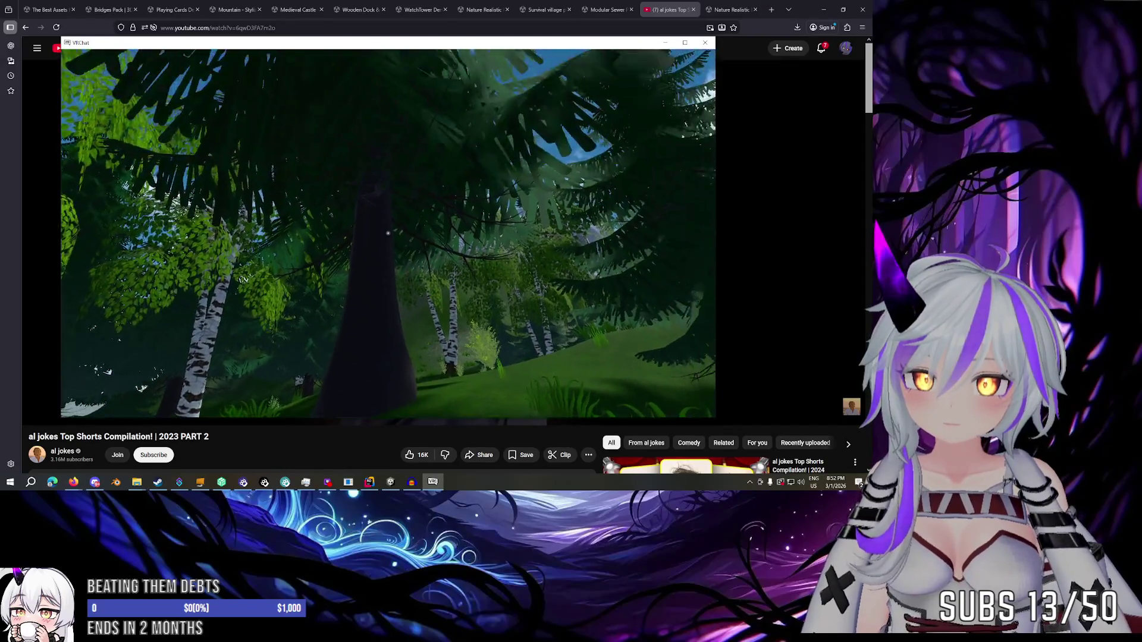
key("w")
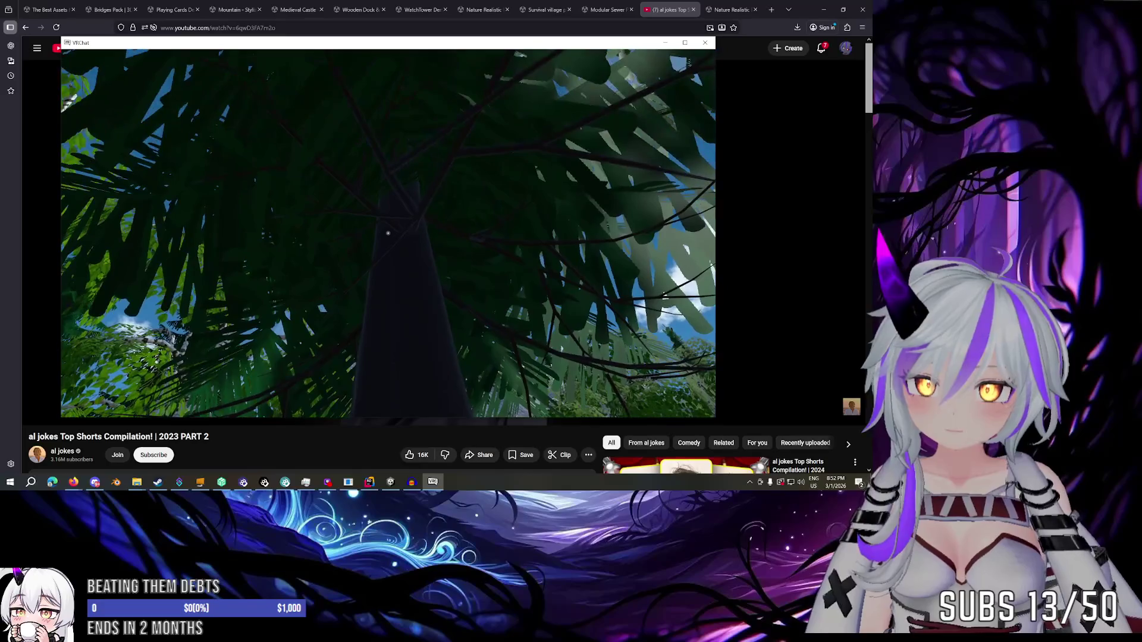
key("w")
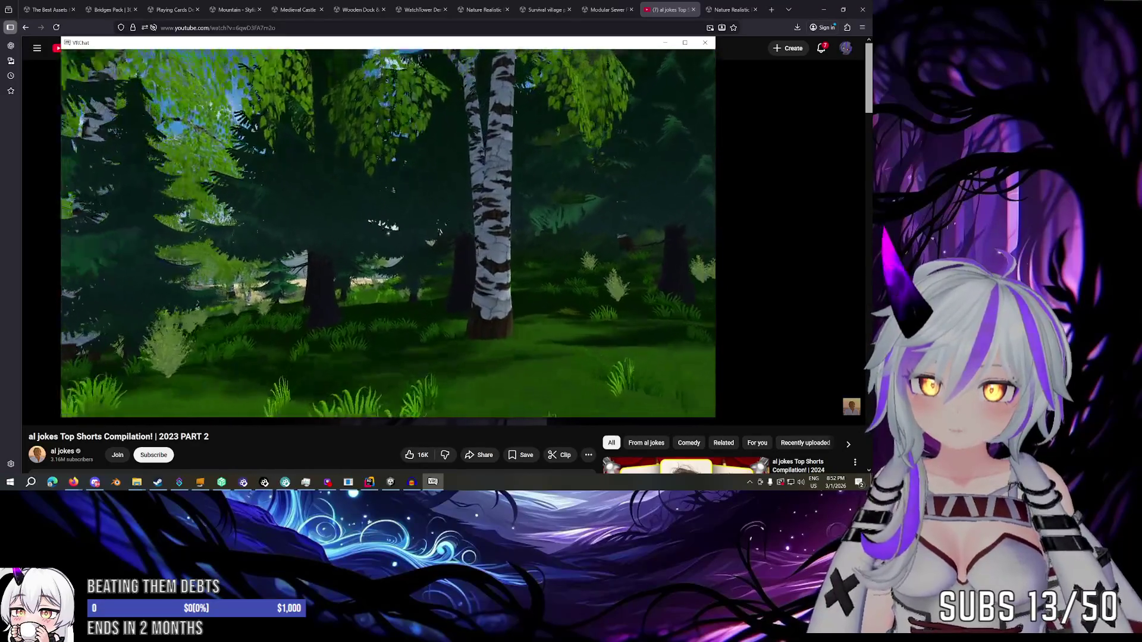
key("w")
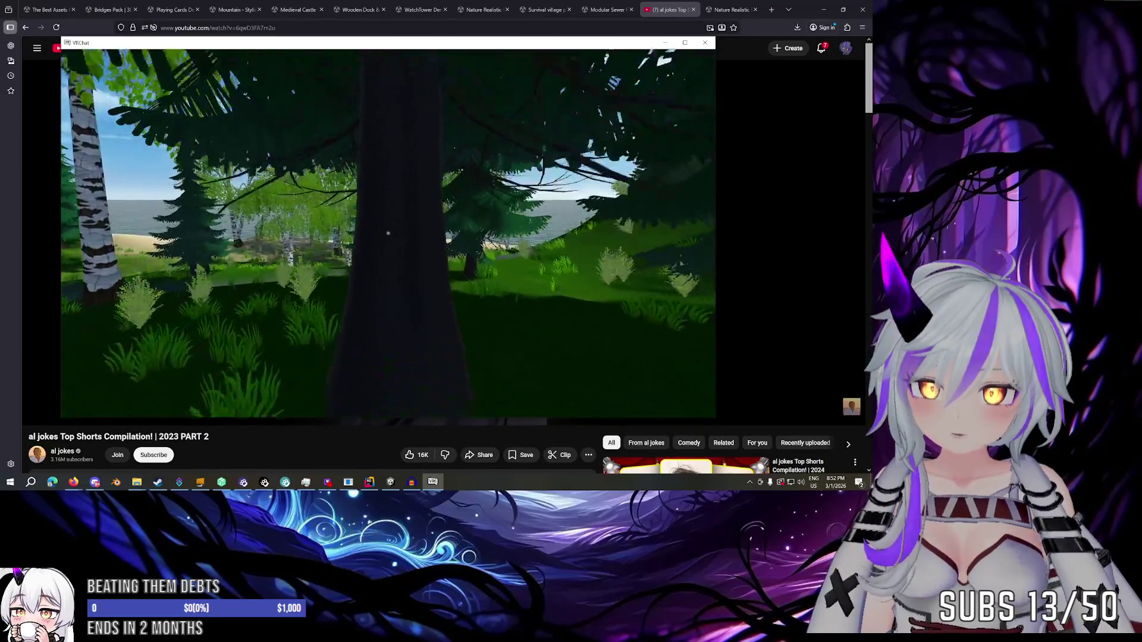
Walk back to the rock panel, raise Bloom to 10 and drop Contrast to 0.
key("w")
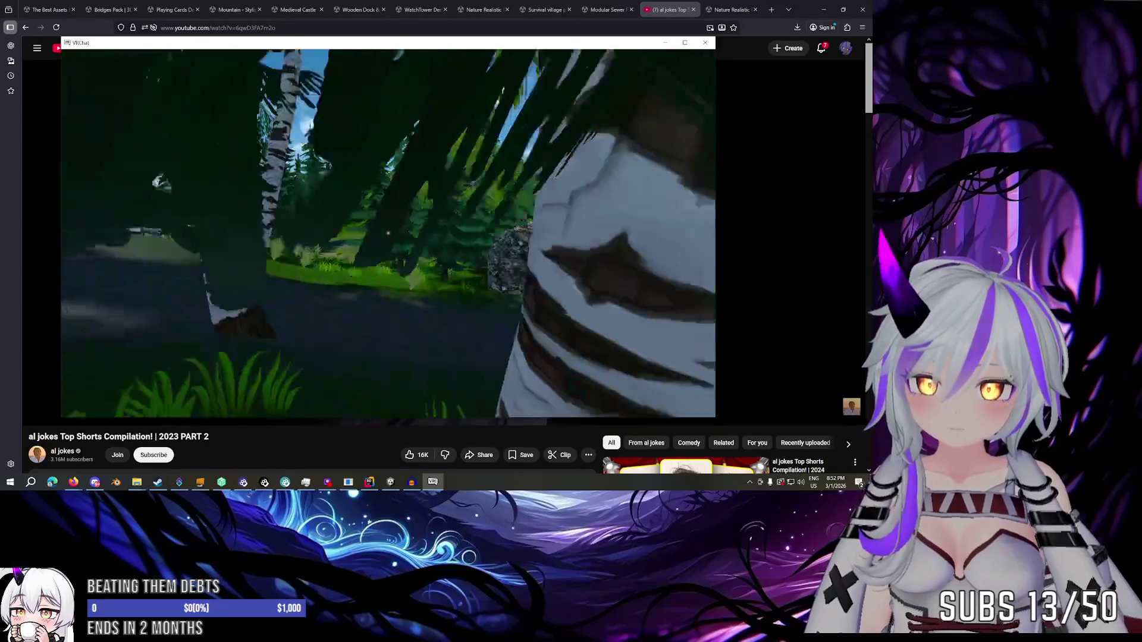
key("w")
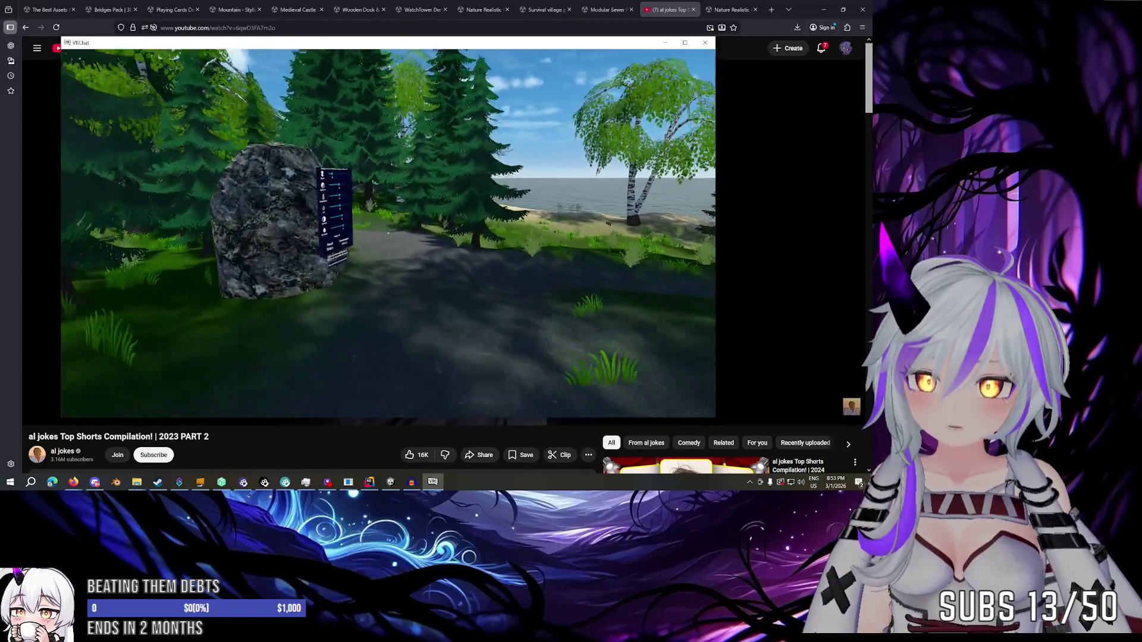
key("w")
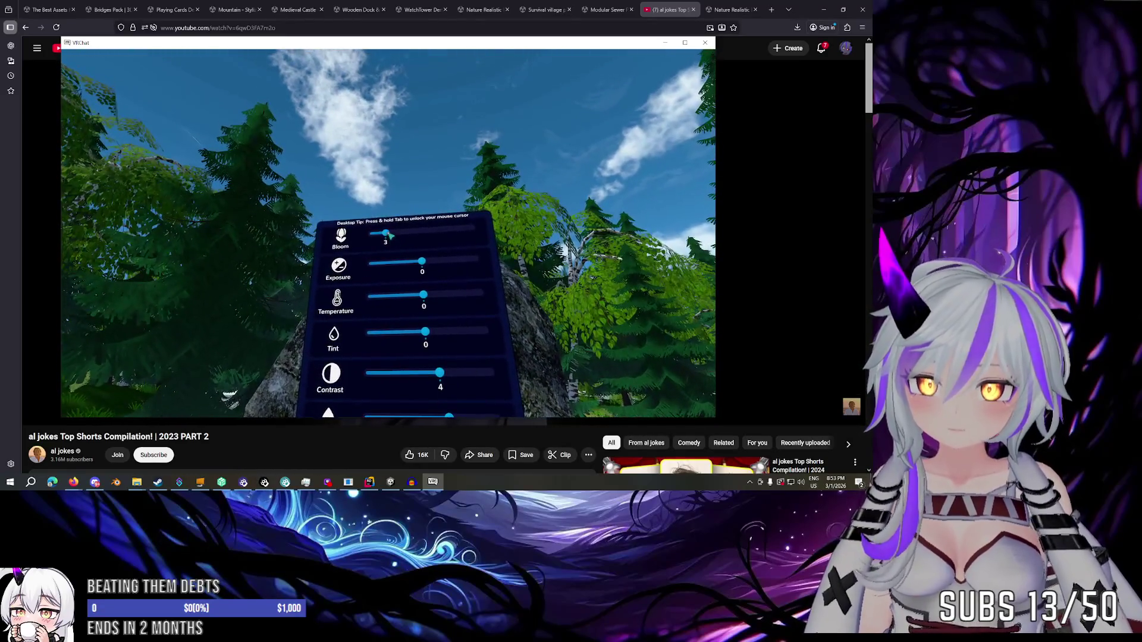
left_click_drag(389, 236, 390, 235)
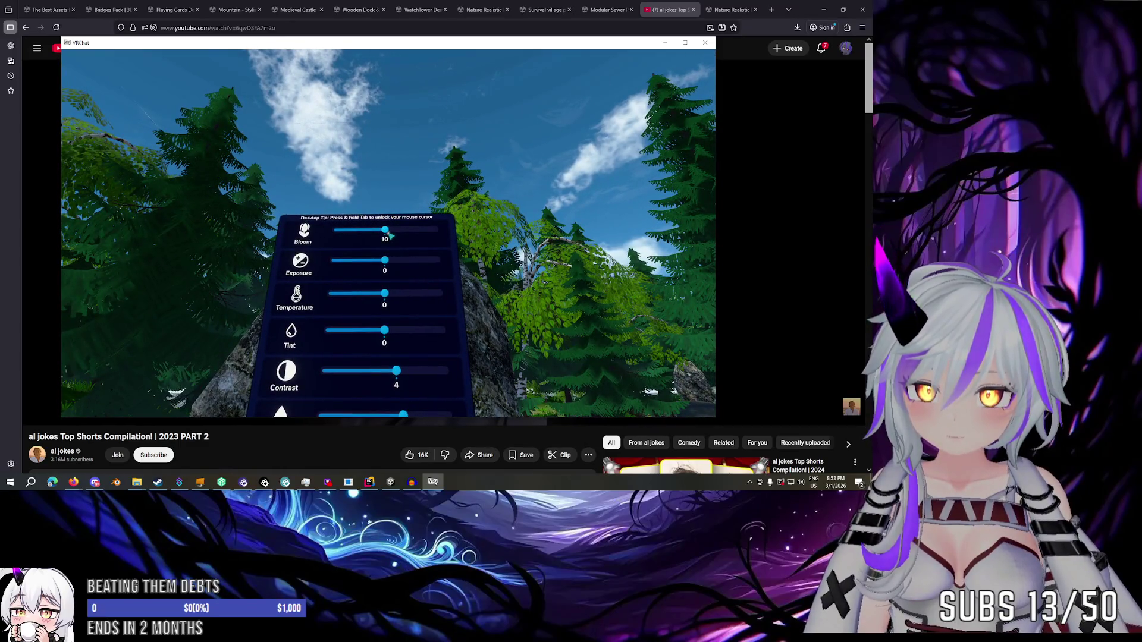
left_click(388, 234)
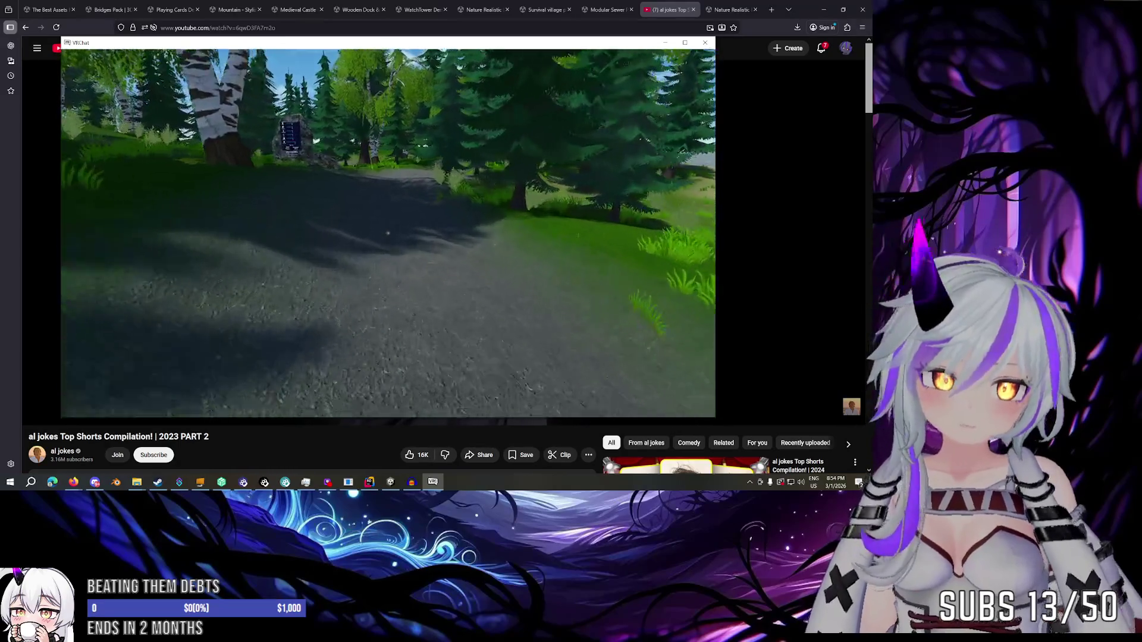
Turn on Loop in the SeaSounds Audio Source in Unity, then return to VRChat.
key("Escape")
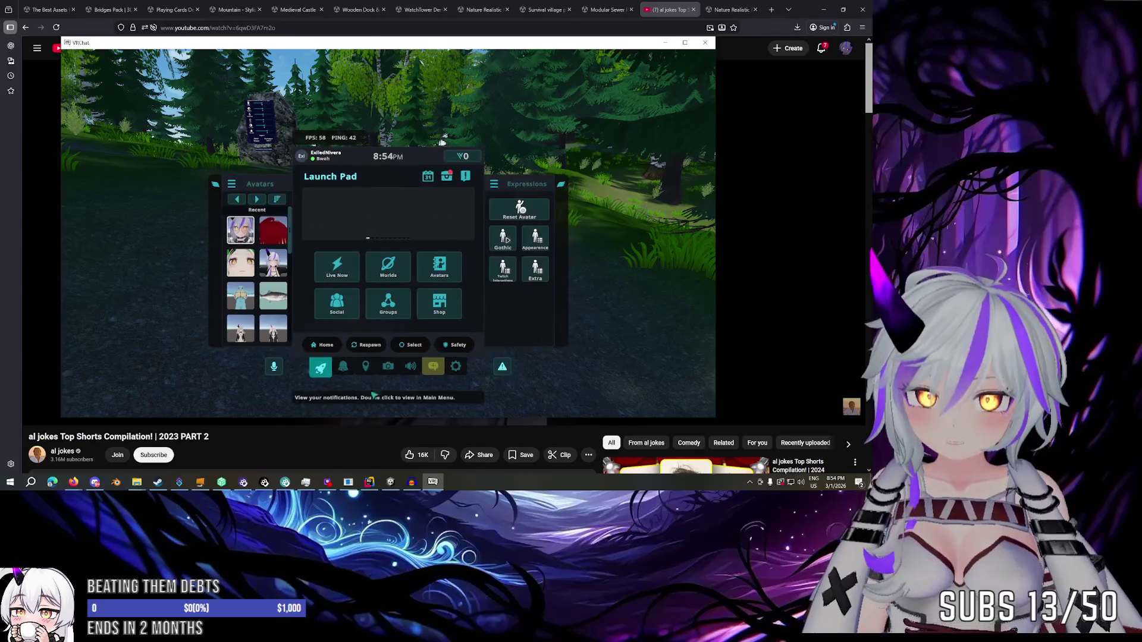
key("alt+Tab")
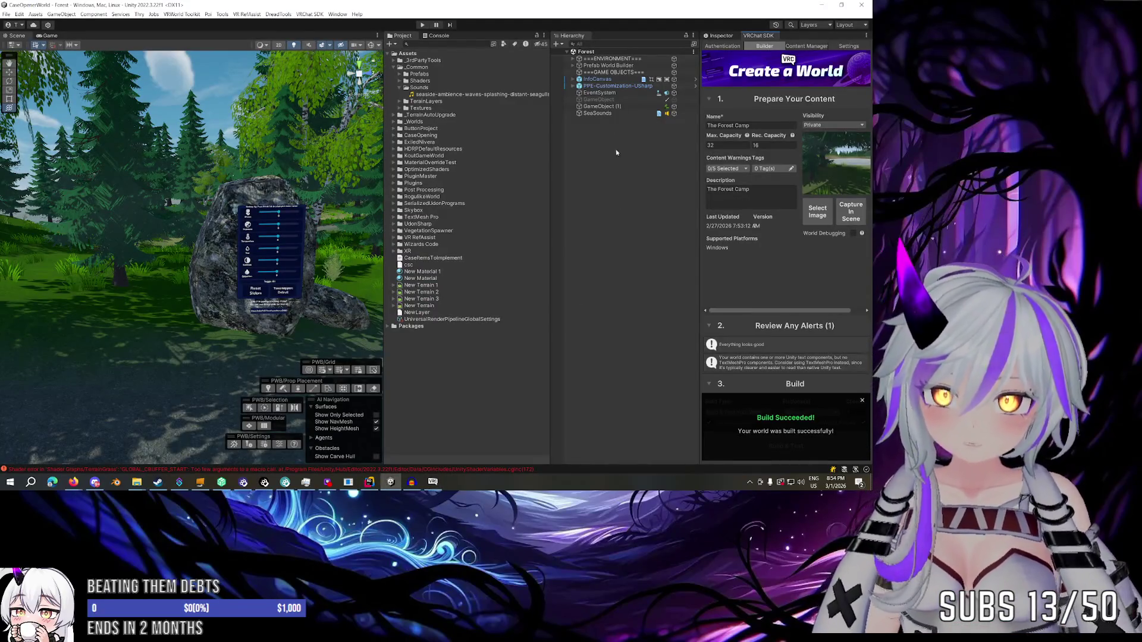
left_click(604, 113)
left_click(721, 35)
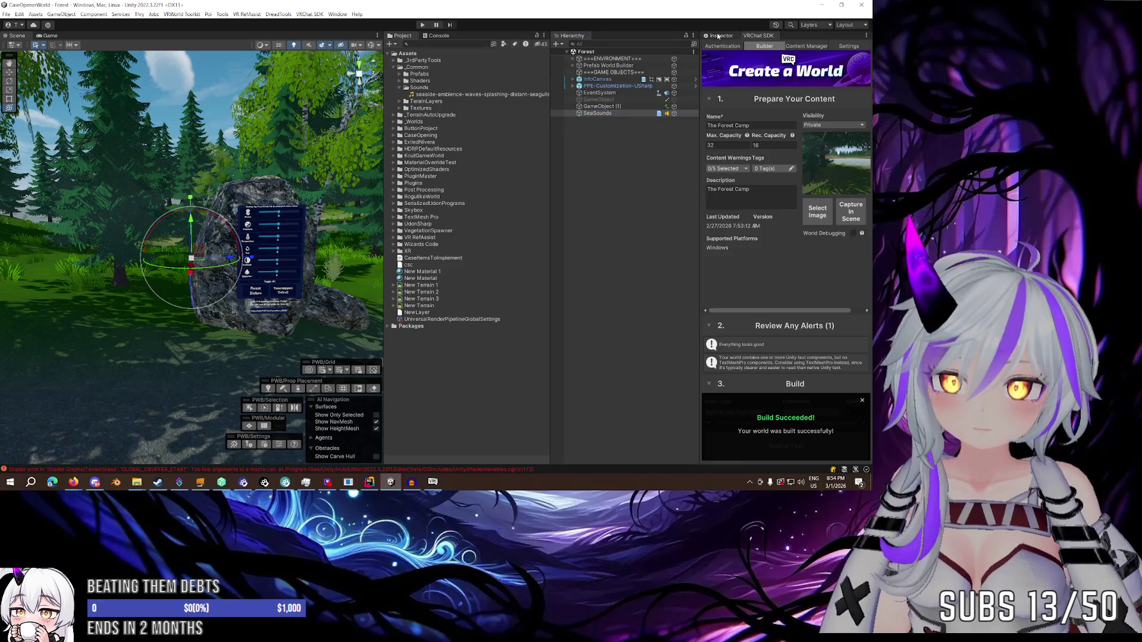
scroll(761, 134, "up", 3)
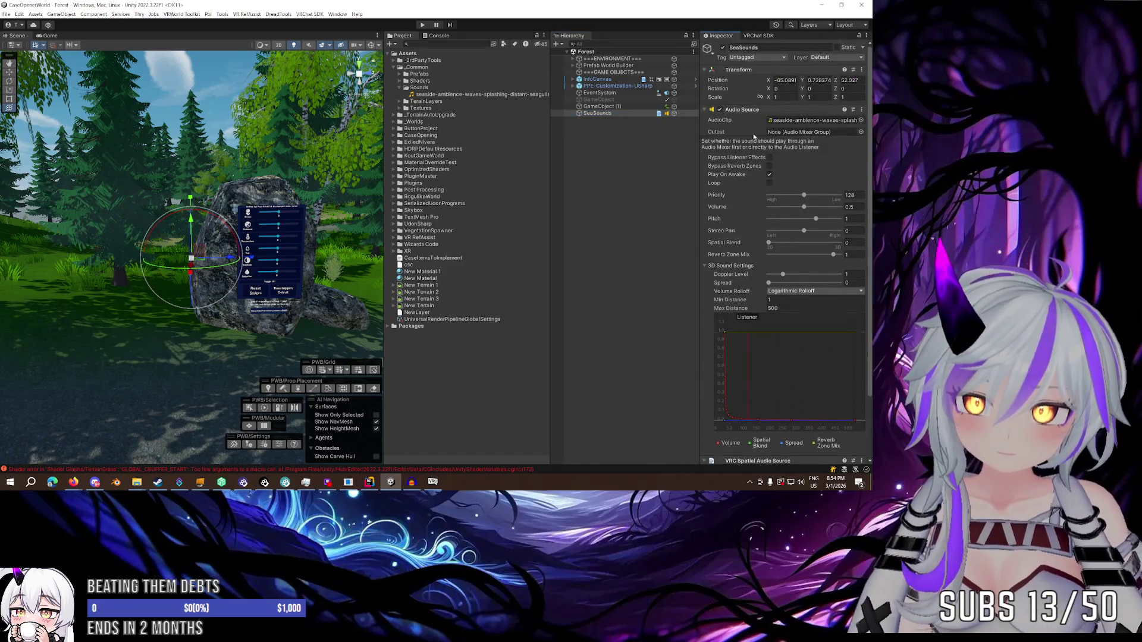
left_click(769, 183)
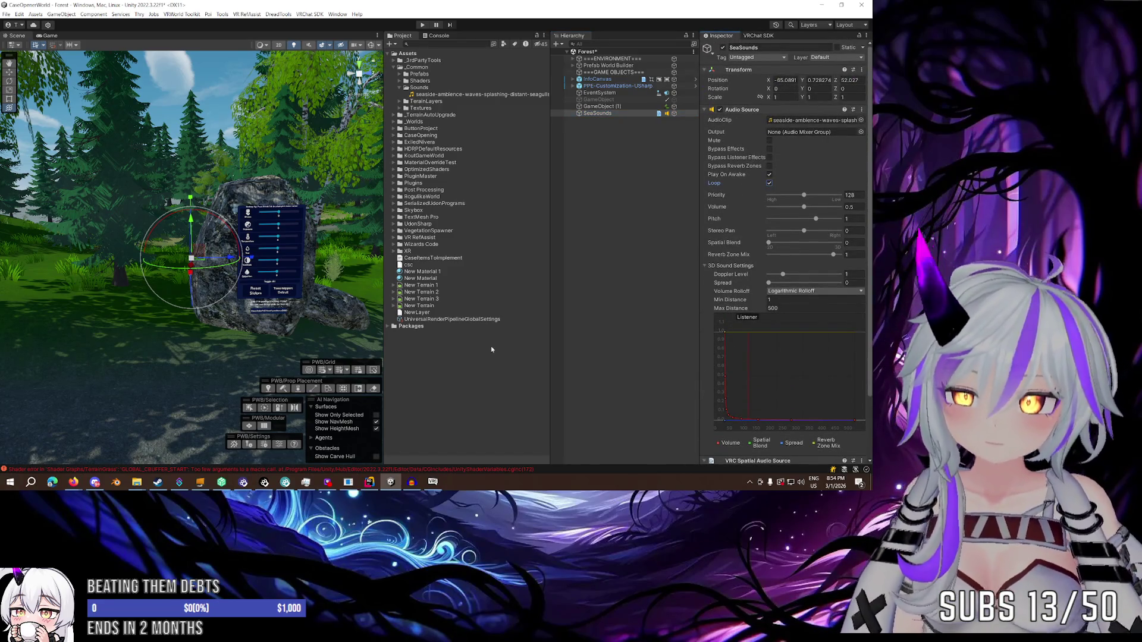
key("alt+Tab")
Walk down the forest path past the pines into the grassy clearing.
key("Escape")
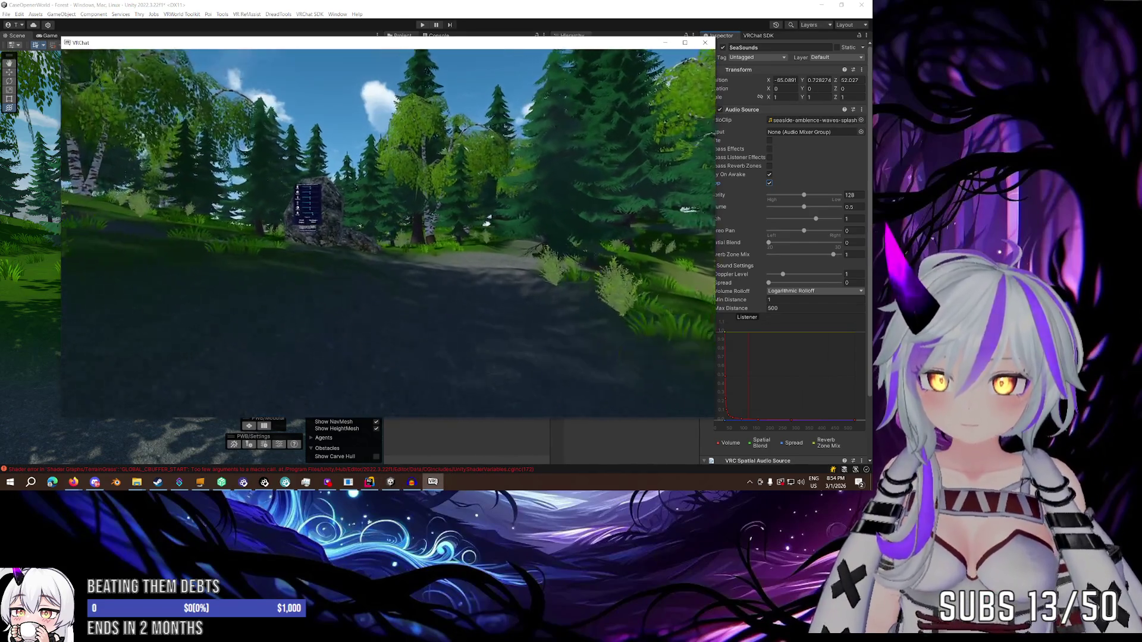
key("w")
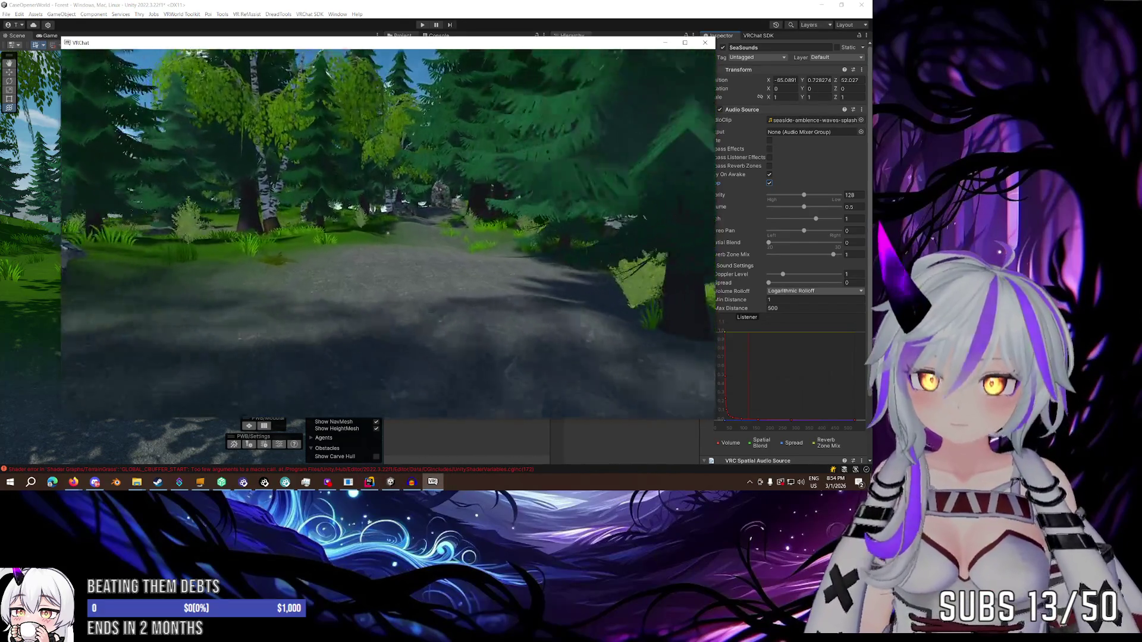
key("w")
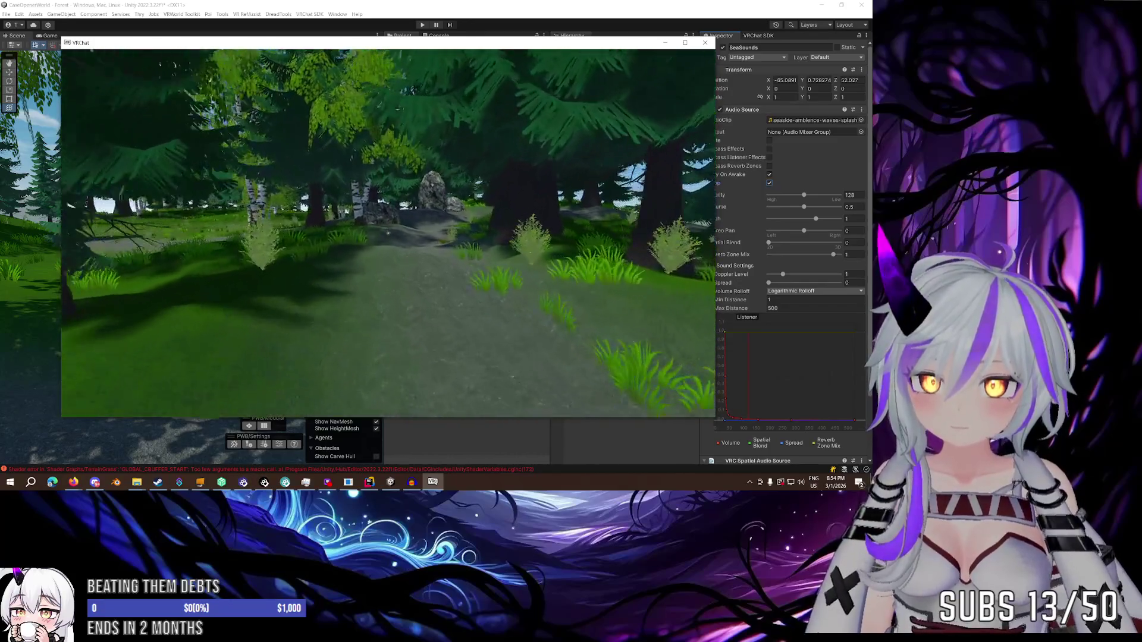
key("w")
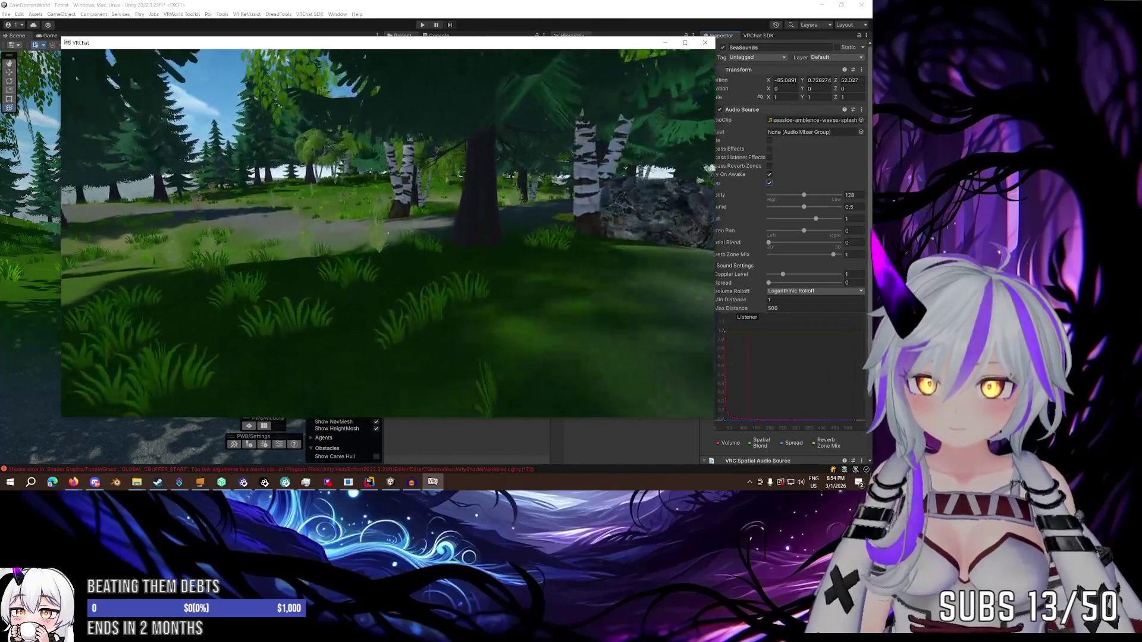
key("w")
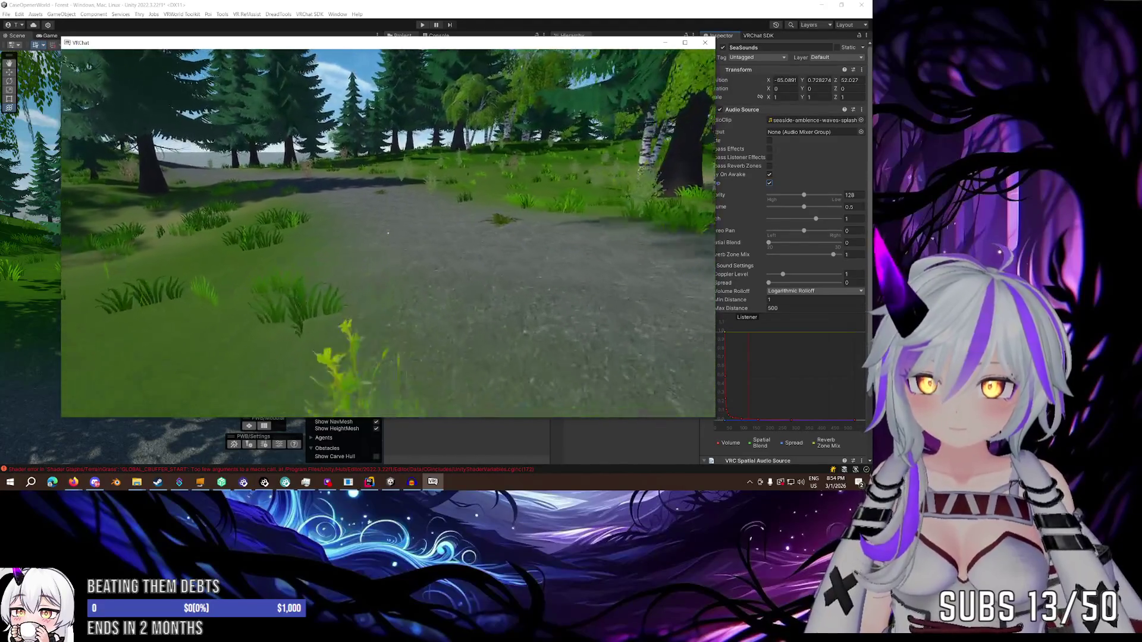
key("w")
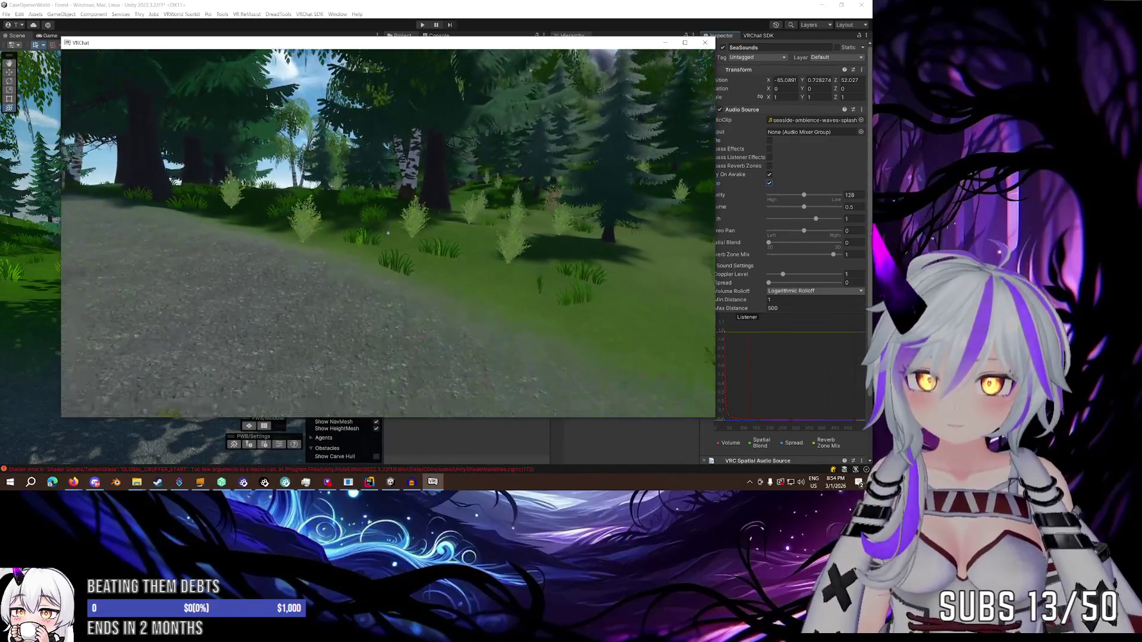
key("w")
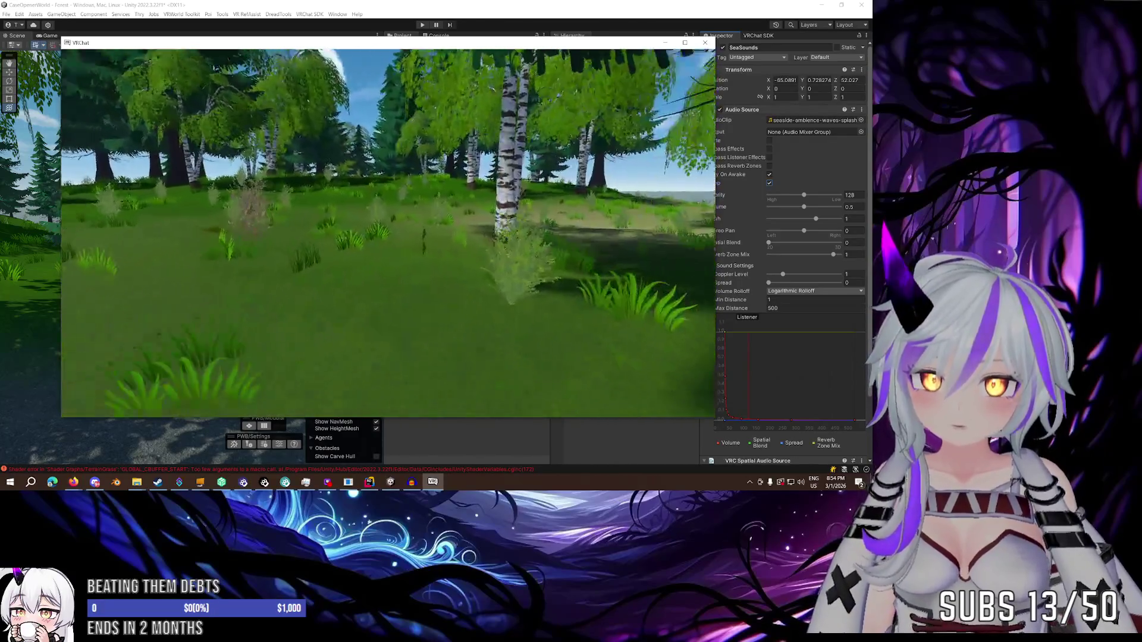
key("w")
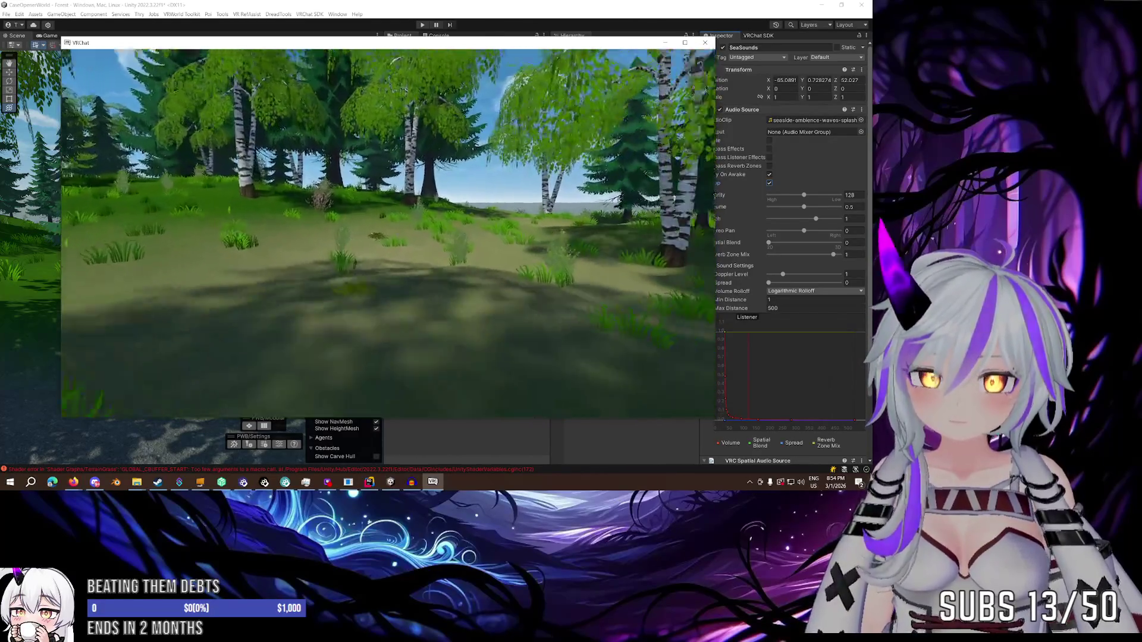
Cross the clearing to the shore, wade into the sea, and open Launch Pad.
key("w")
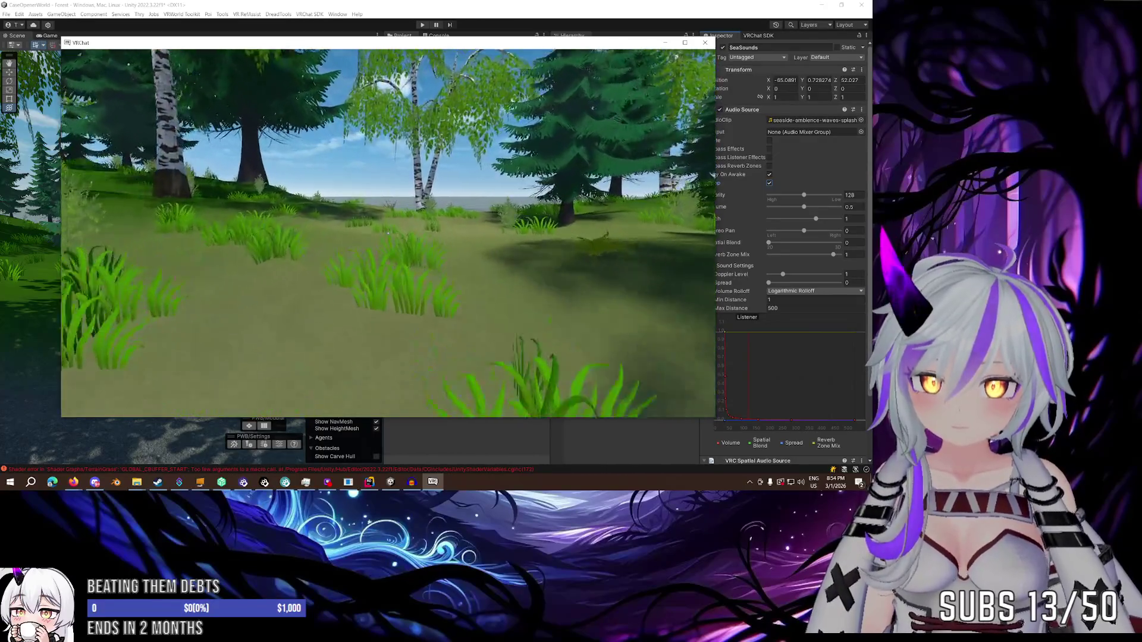
key("w")
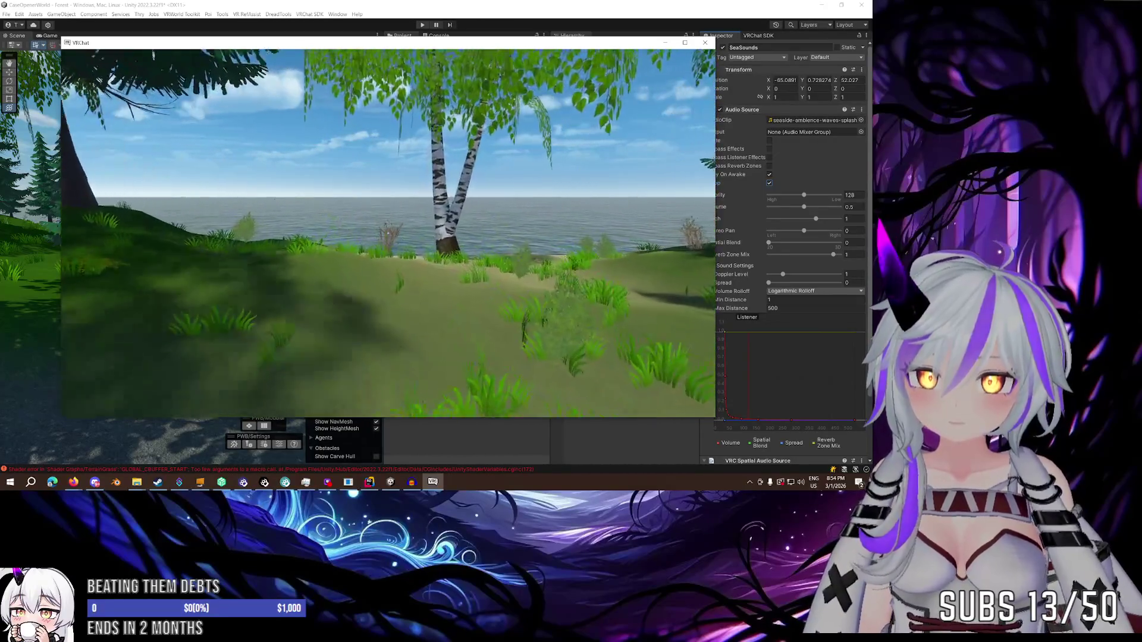
key("w")
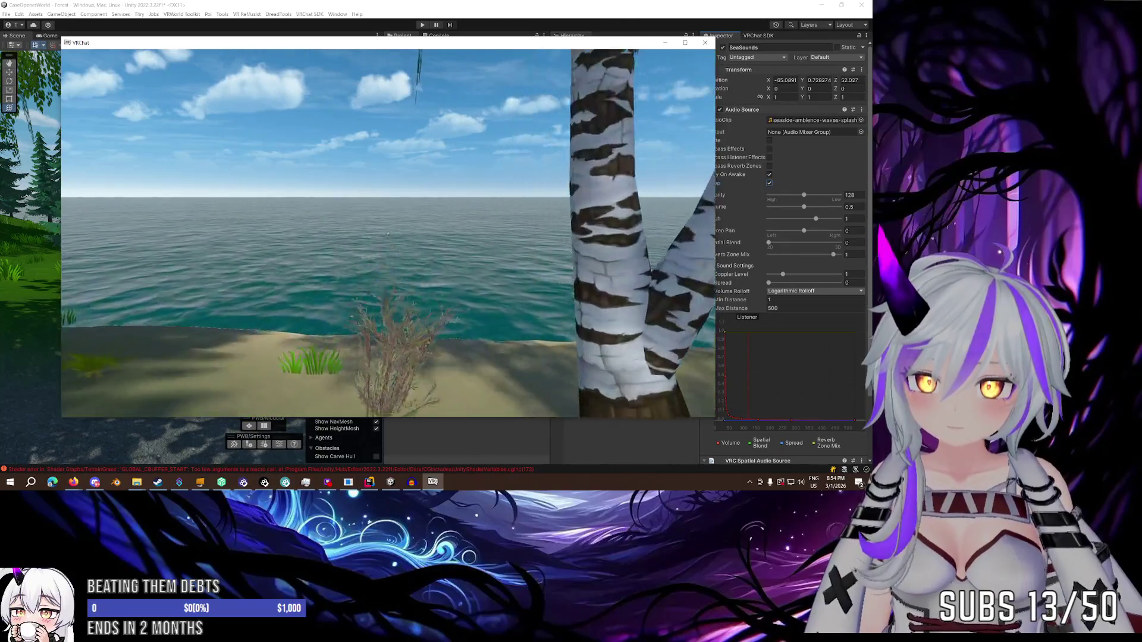
key("w")
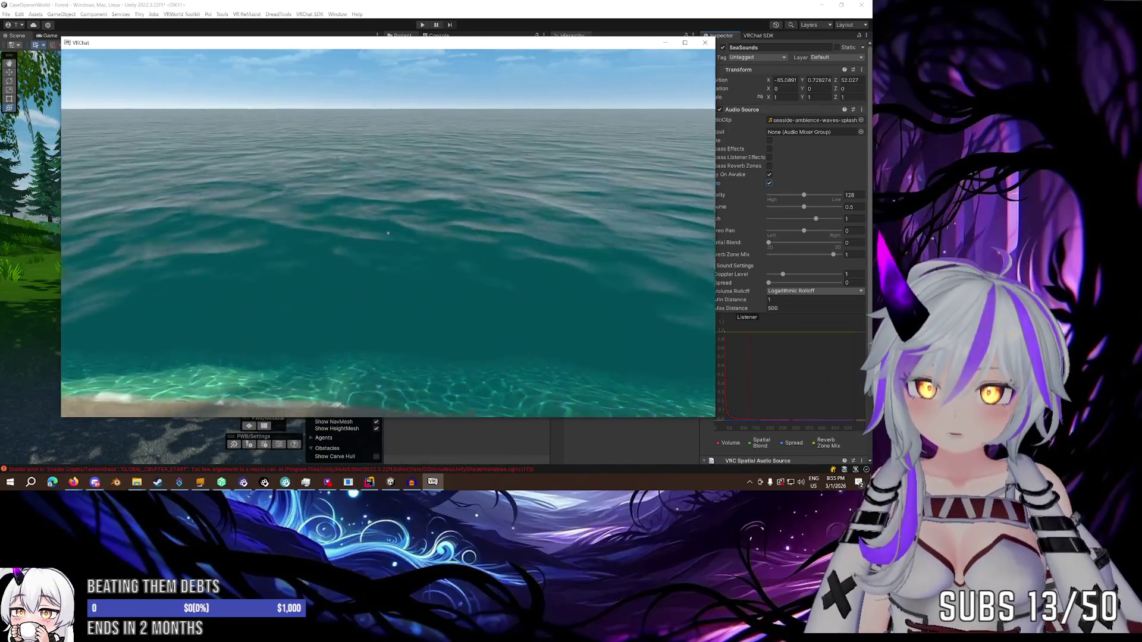
key("w")
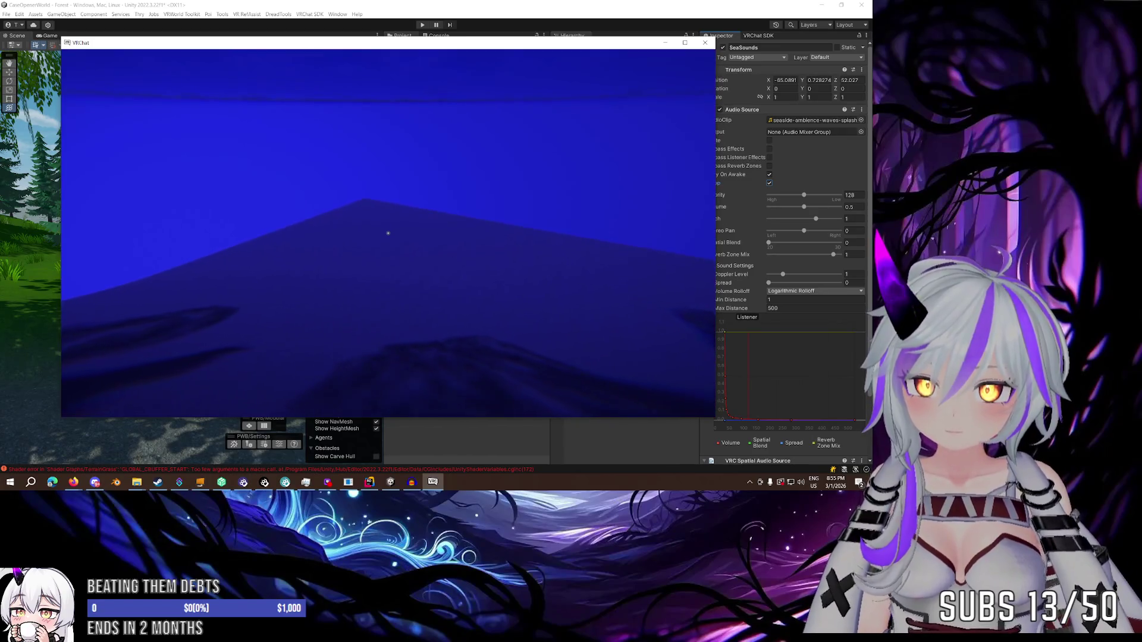
key("w")
key("Escape")
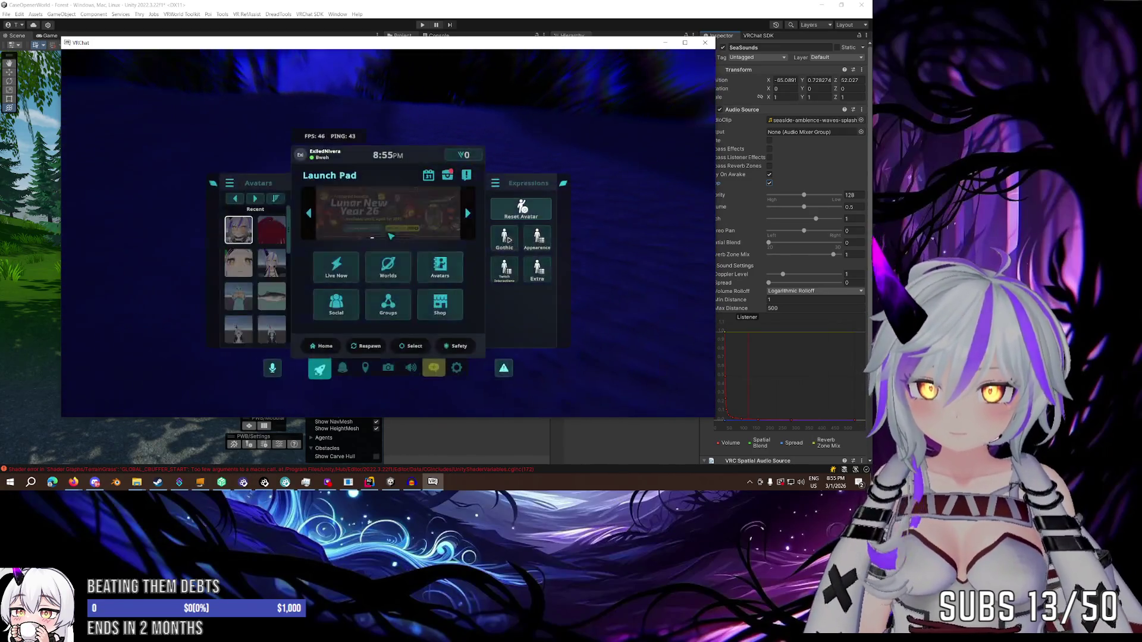
Take out VRChat's Photo Camera from the quick menu's Camera page.
left_click(388, 368)
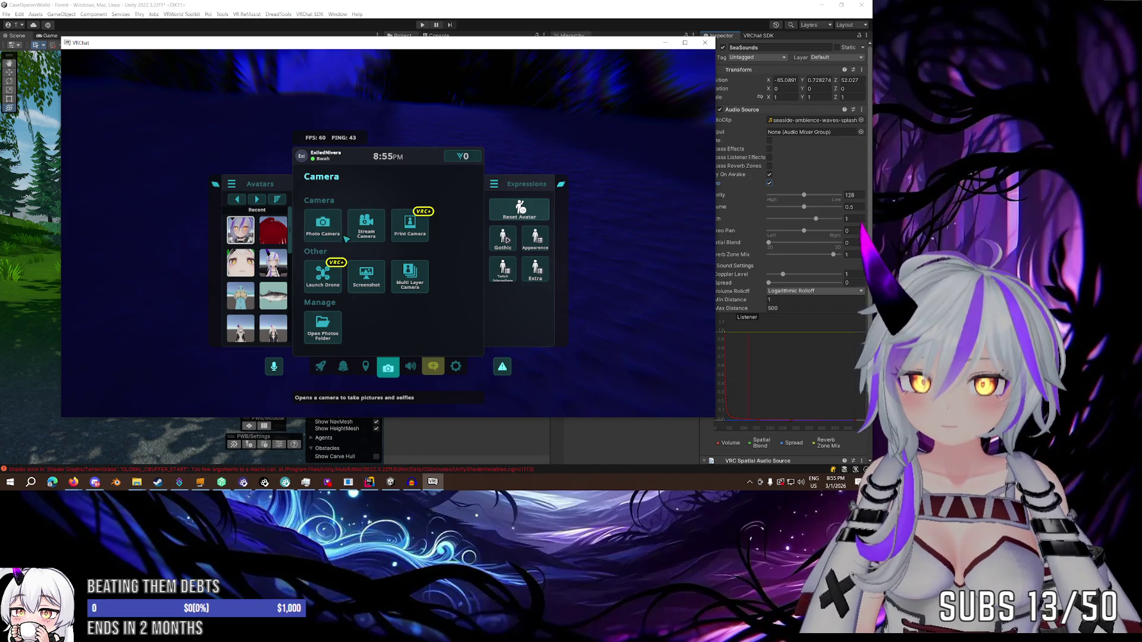
left_click(367, 237)
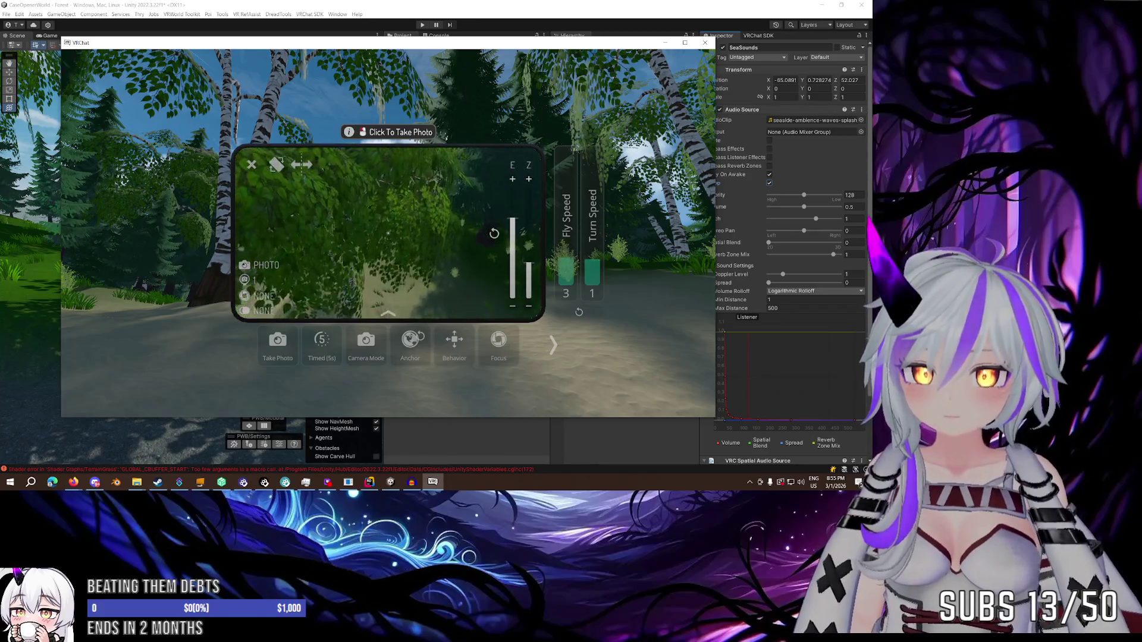
Walk the avatar across the log and mossy rock onto the beach sand.
mouse_move(393, 231)
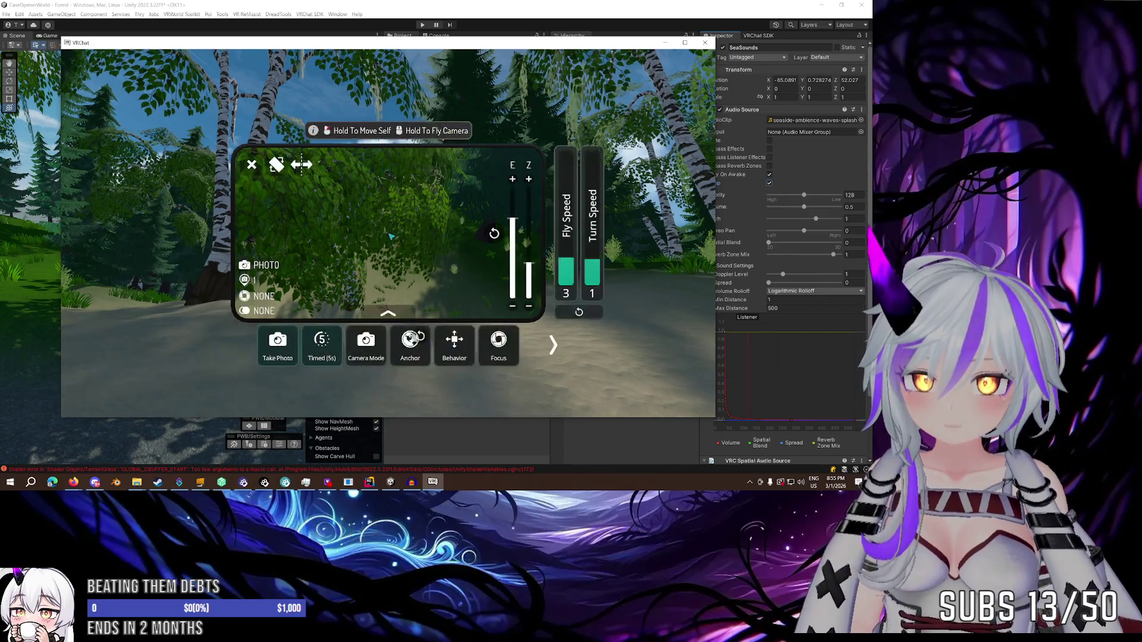
key("w")
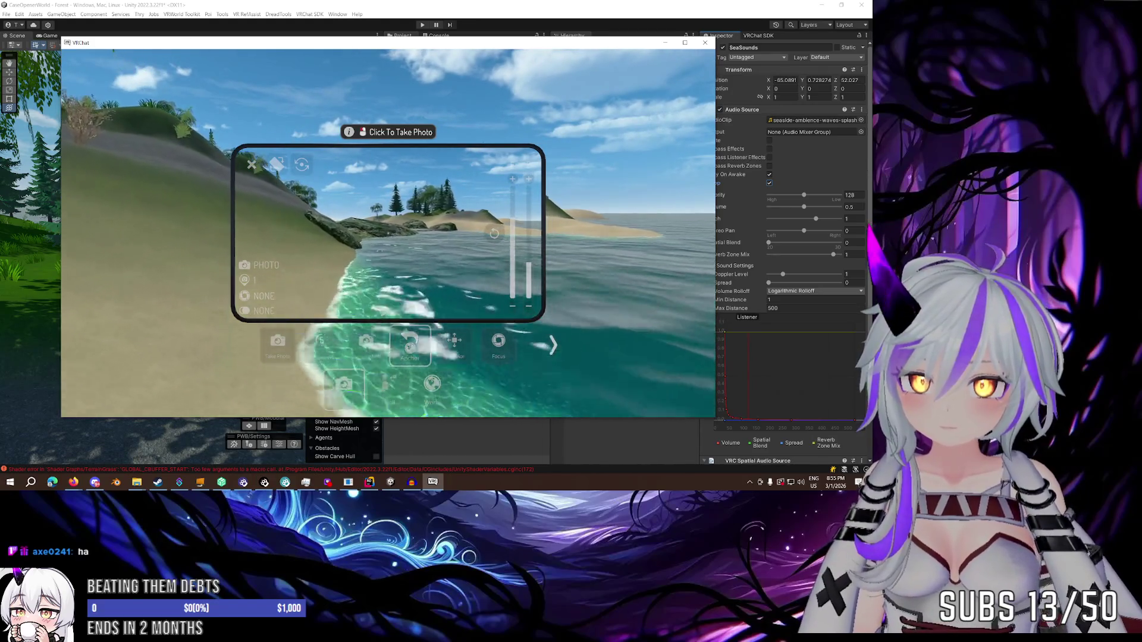
key("w")
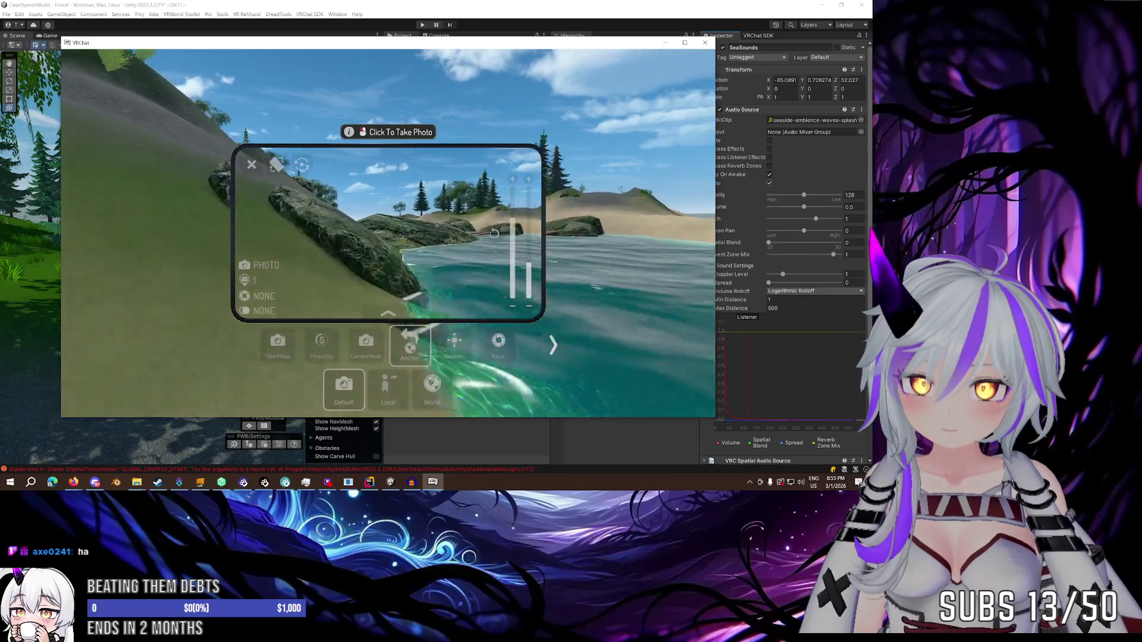
key("w")
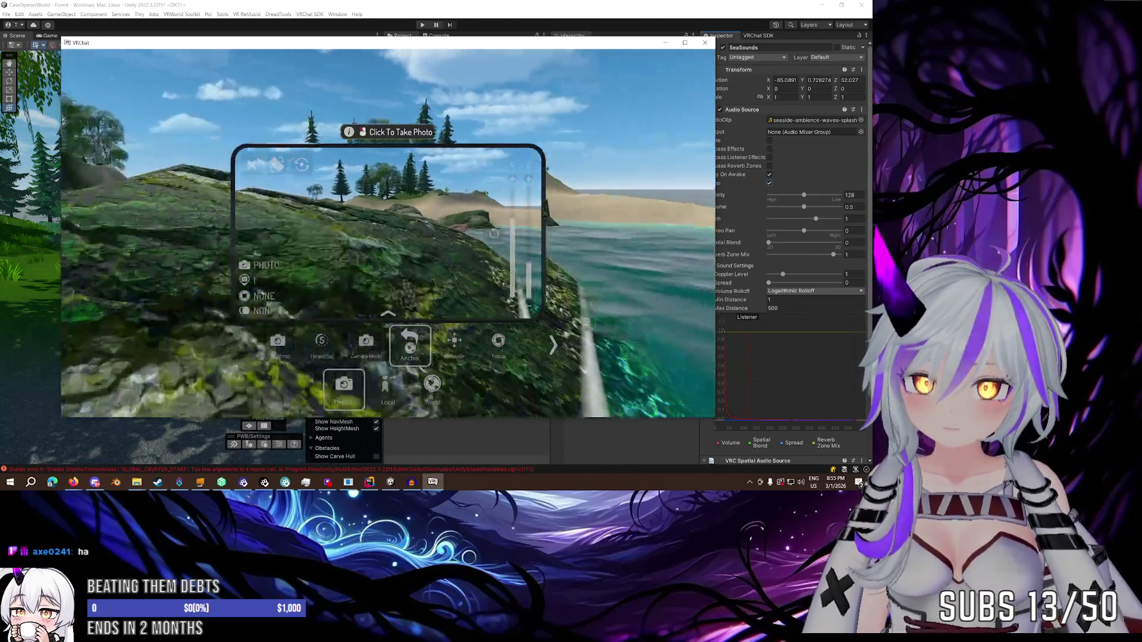
key("w")
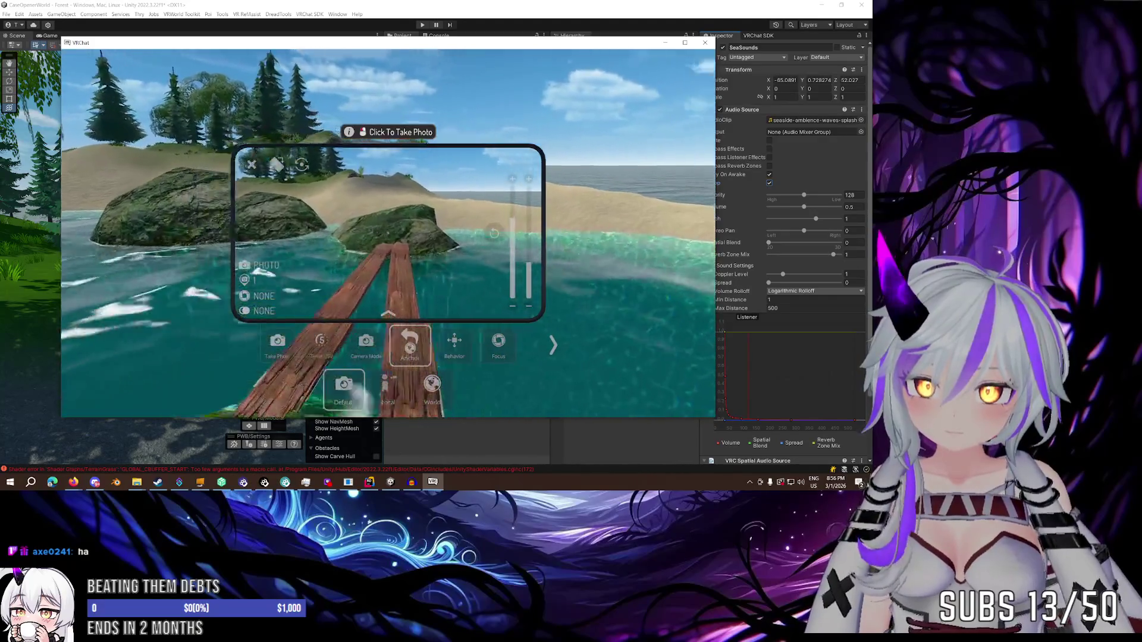
key("w")
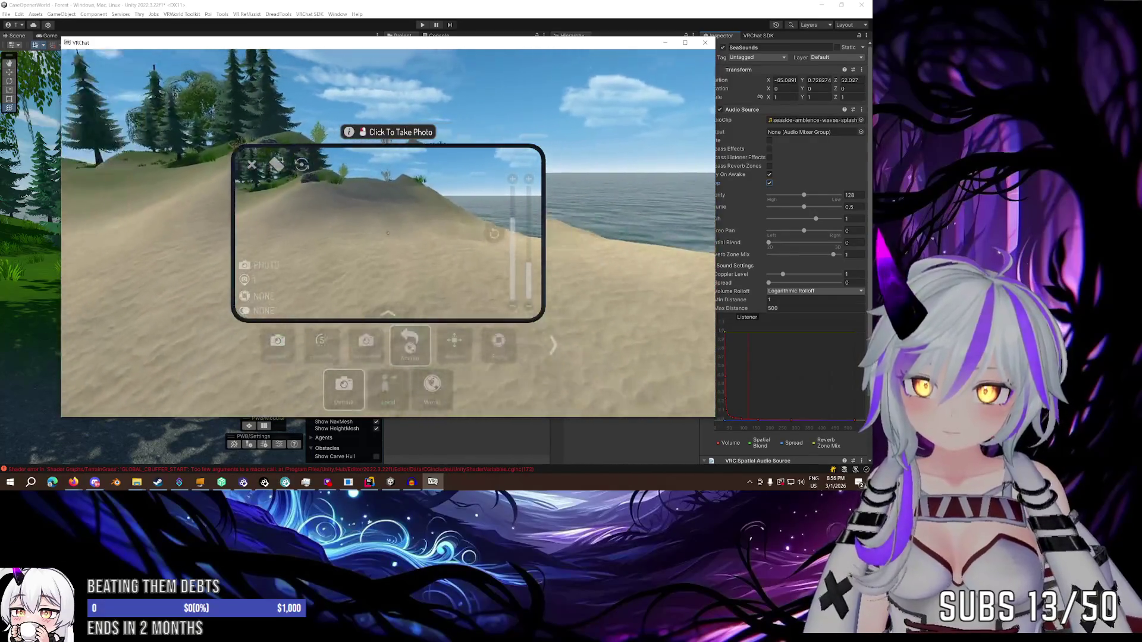
Head across the water toward the hill, then quit the VRChat test client.
key("w")
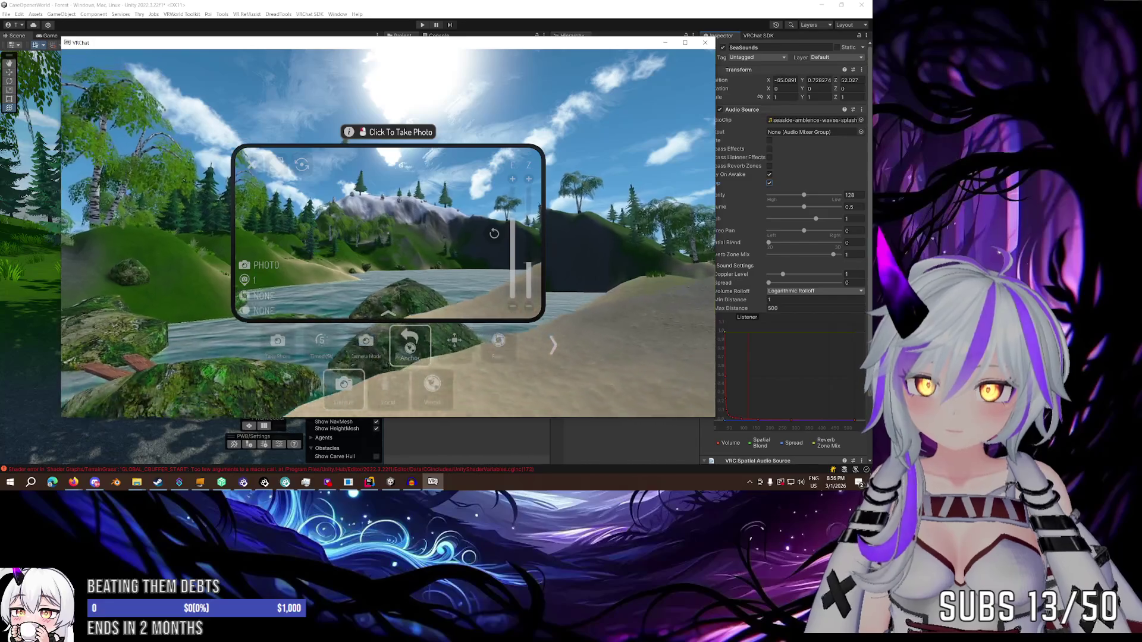
key("w")
key("w")
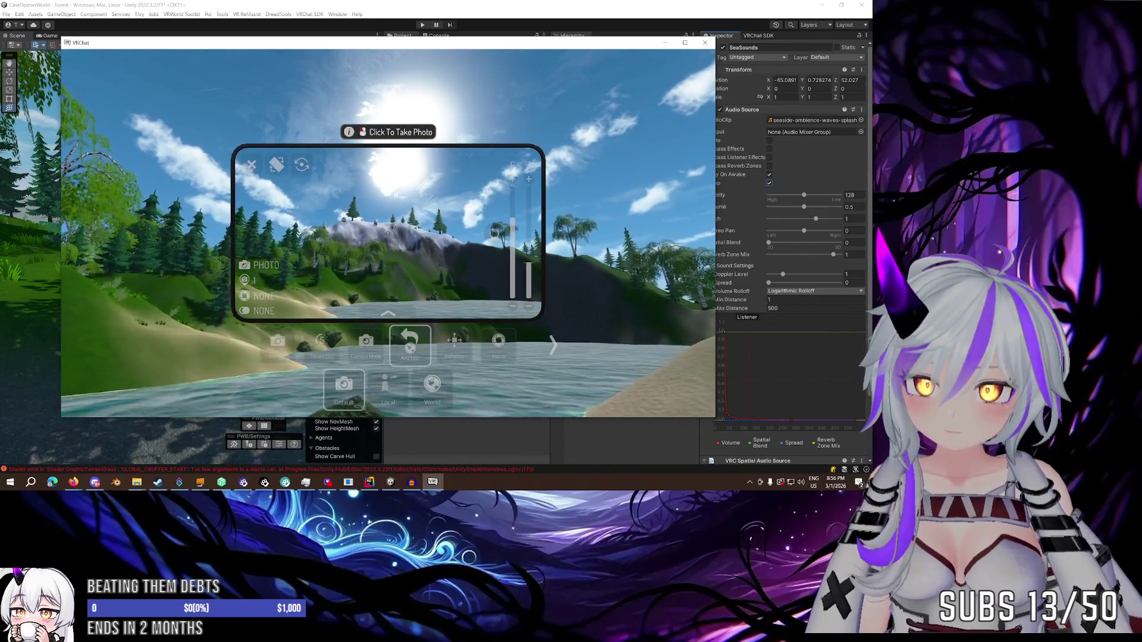
key("w")
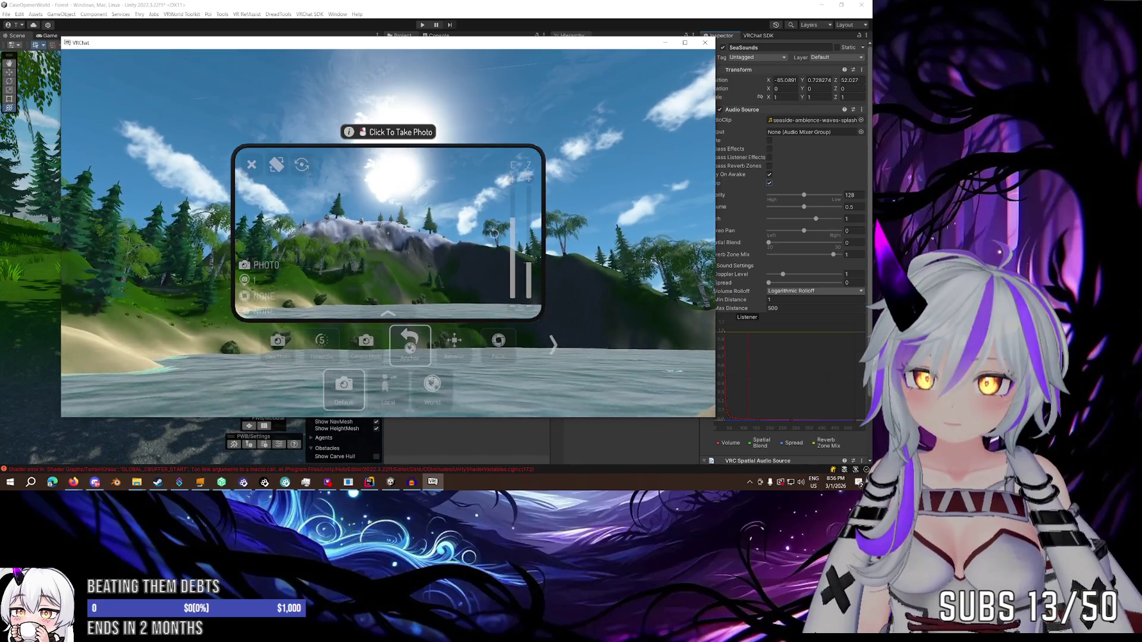
key("w")
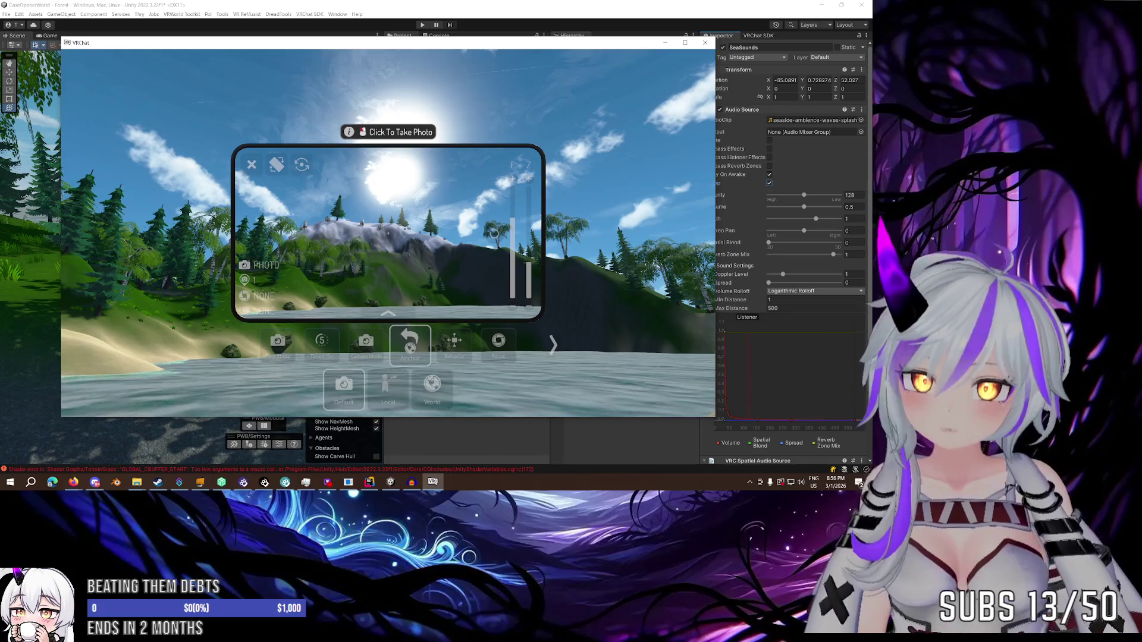
key("w")
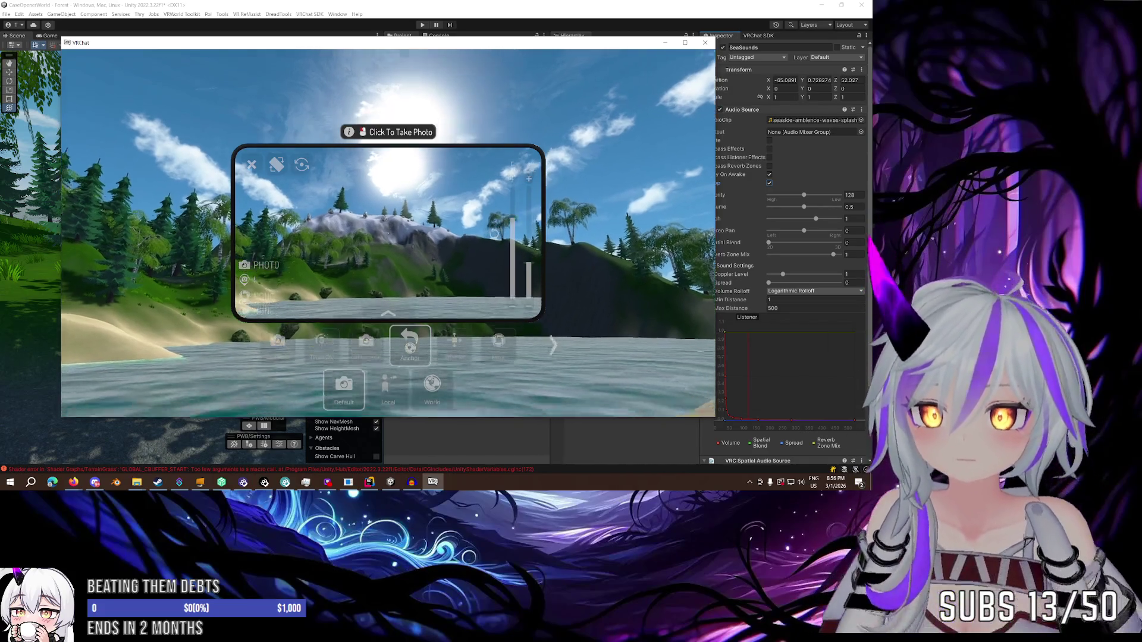
key("w")
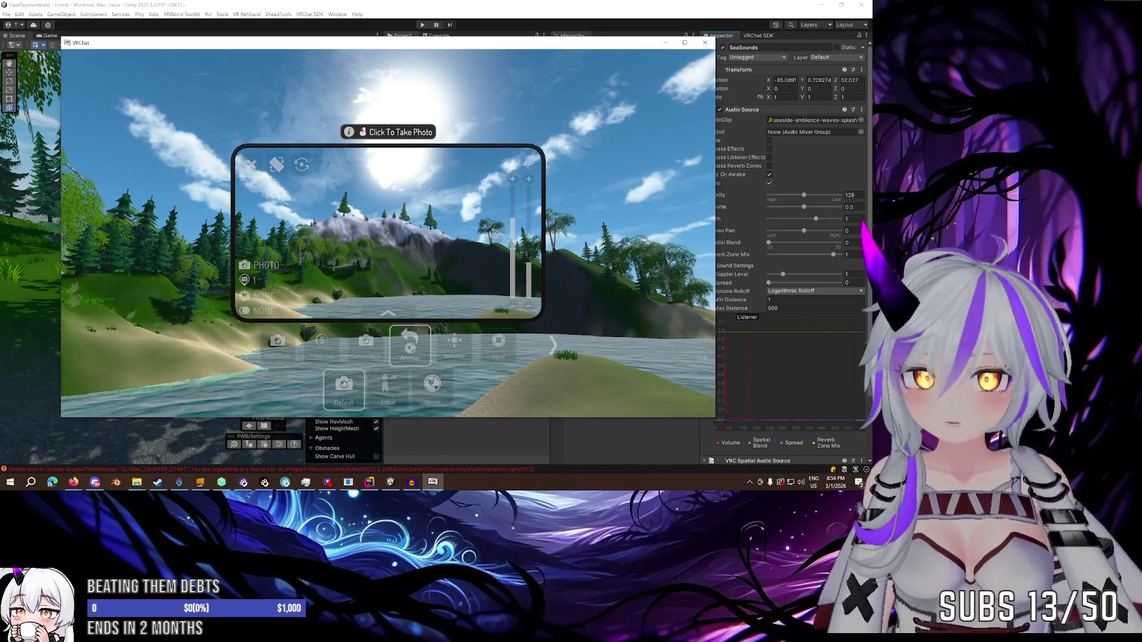
key("Escape")
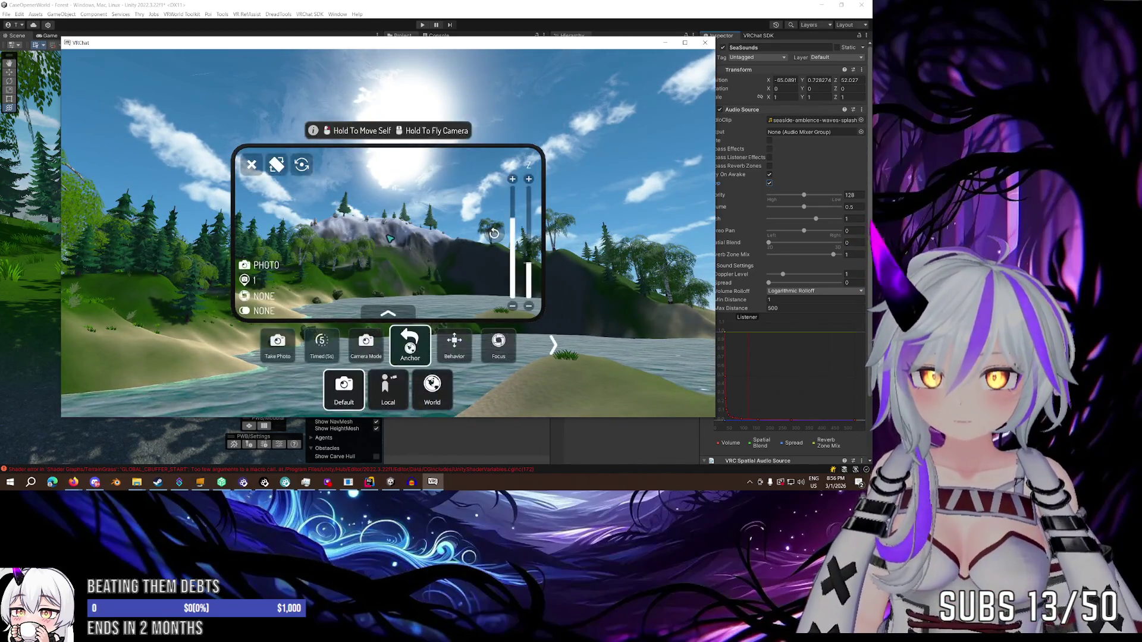
left_click(708, 43)
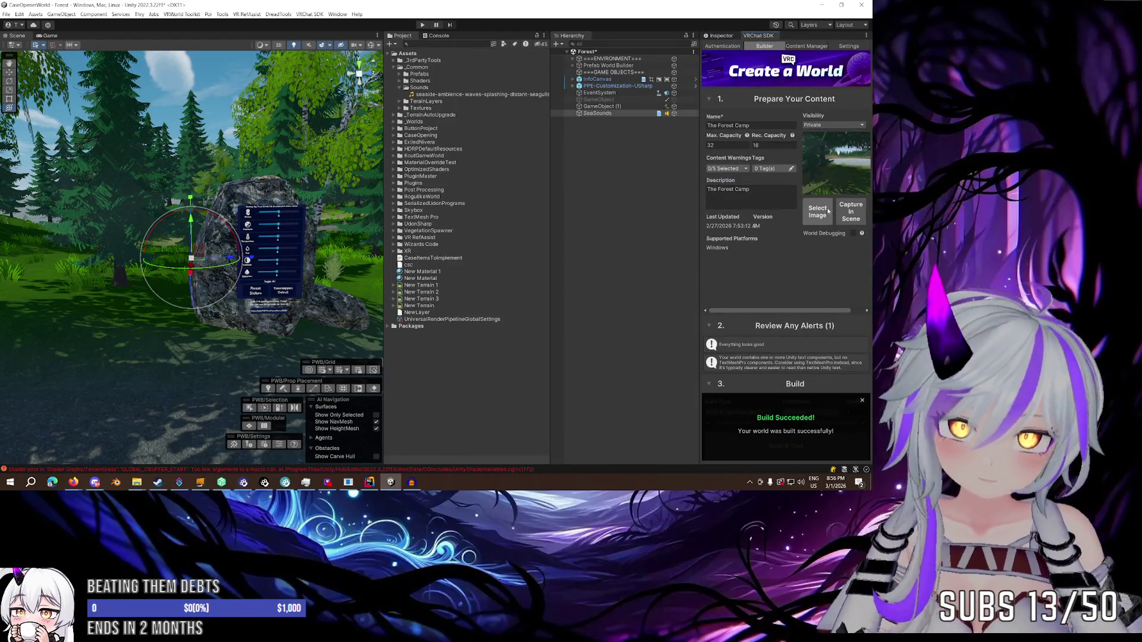
Open the Select thumbnail picker for a new world image, then close it.
left_click(817, 212)
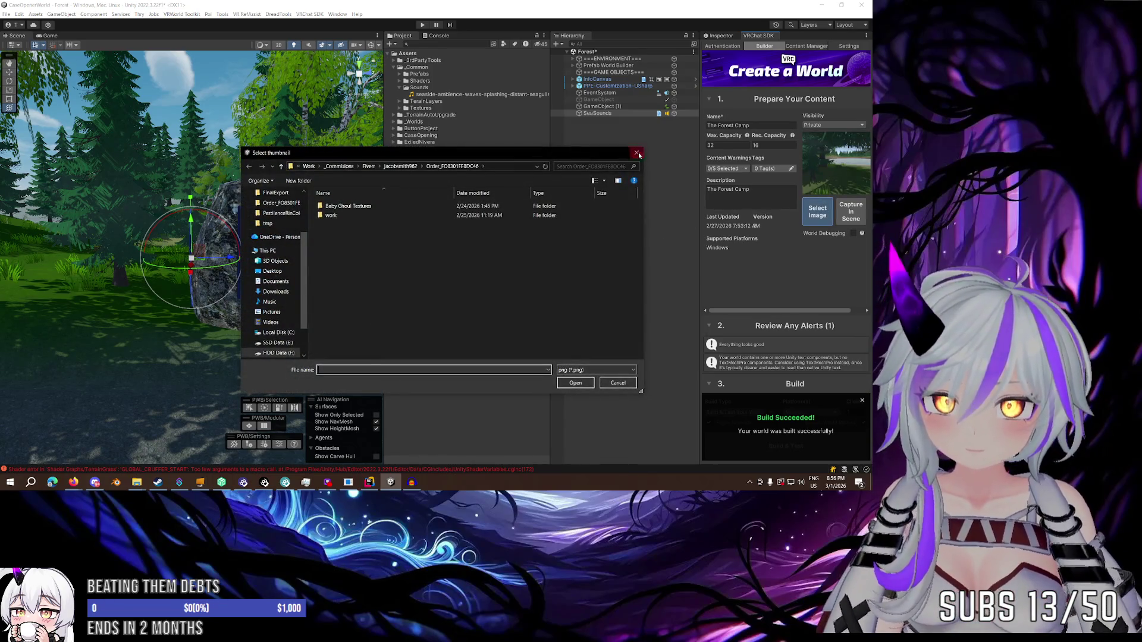
left_click(637, 154)
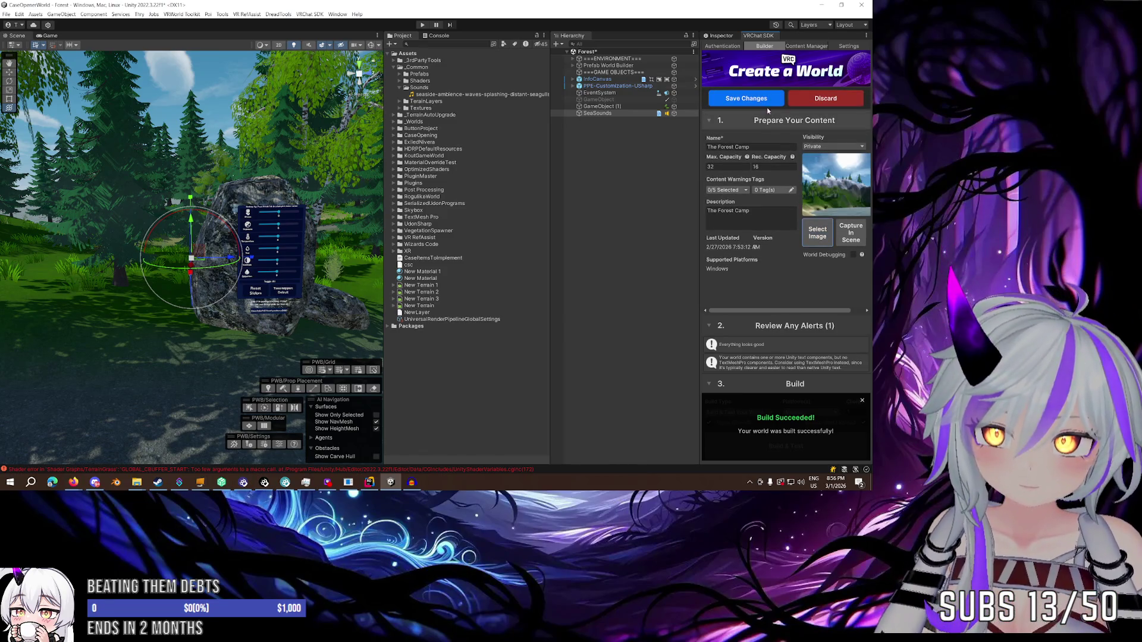
Enter 'Unnamed Cove' as name and description, max capacity 80, recommended capacity 40.
mouse_move(701, 187)
left_mouse_down()
mouse_move(664, 187)
mouse_move(682, 187)
left_mouse_up()
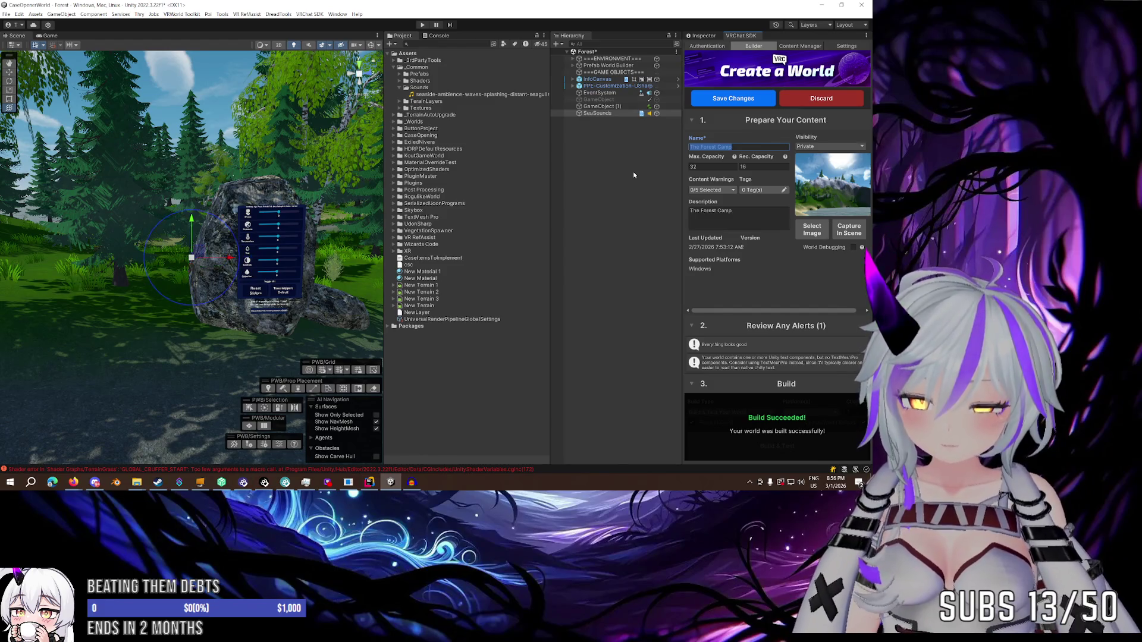
type("Unnamed C")
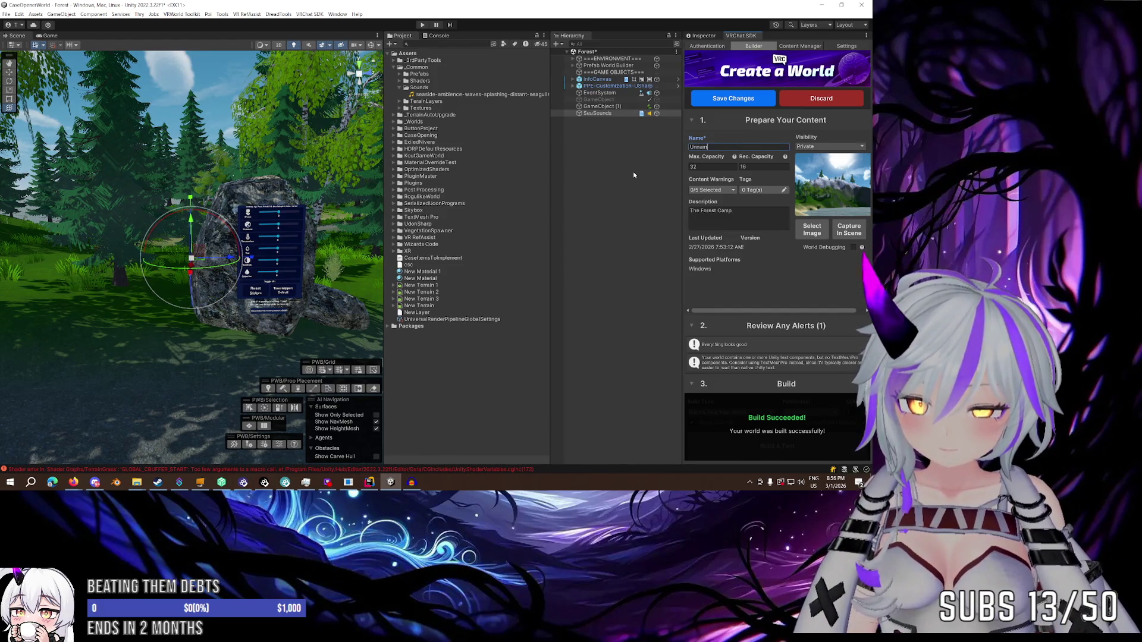
type("ove")
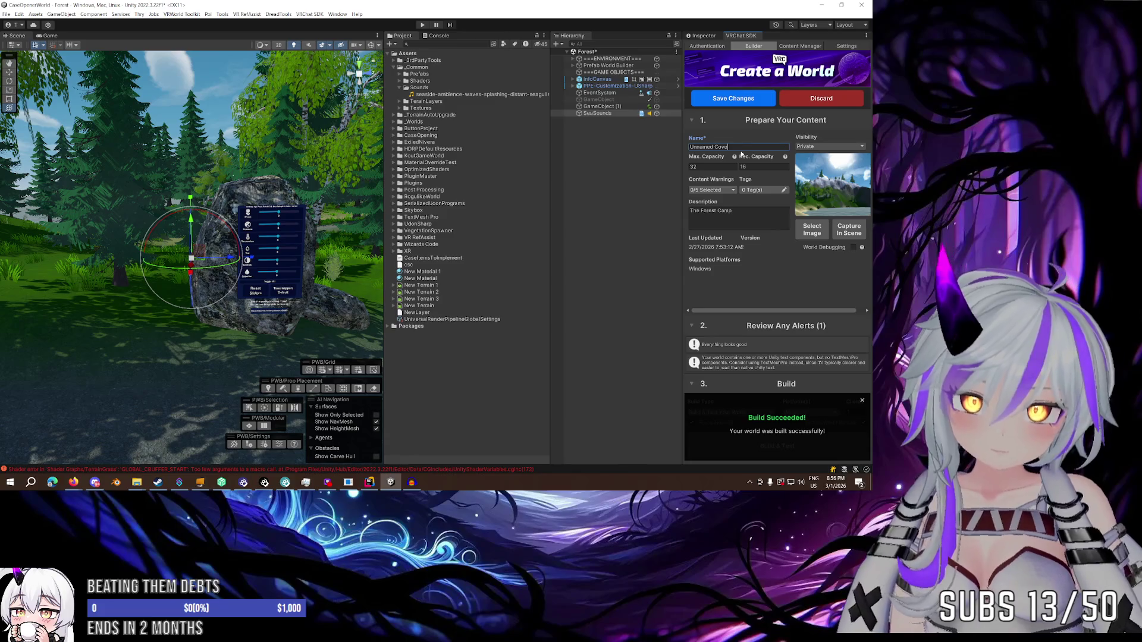
left_click(720, 167)
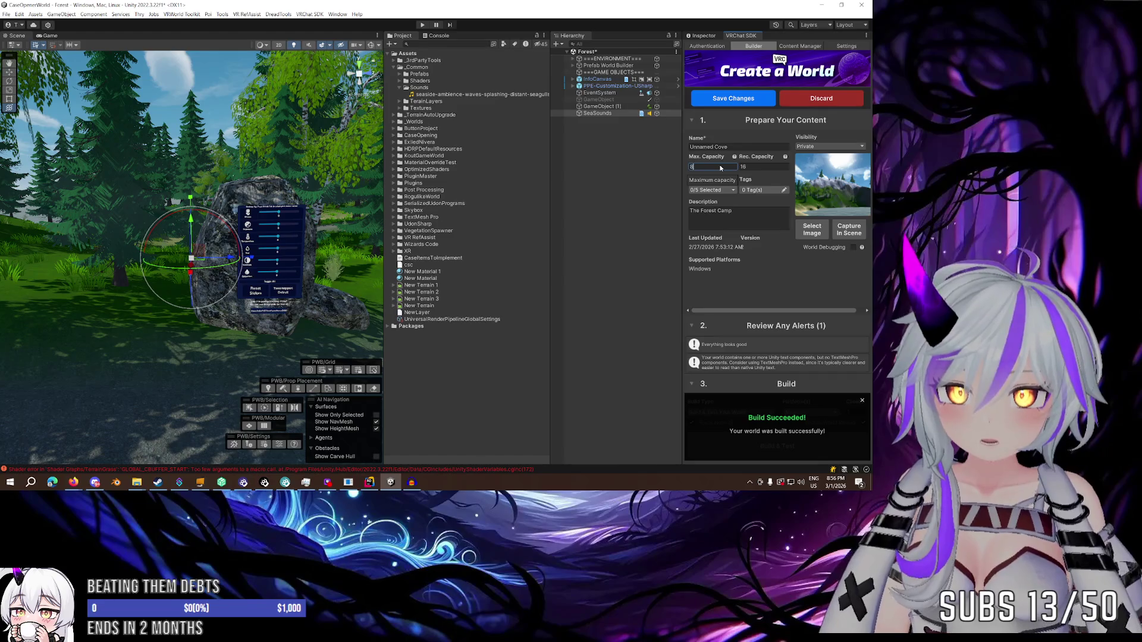
type("80")
left_click(774, 167)
type("40")
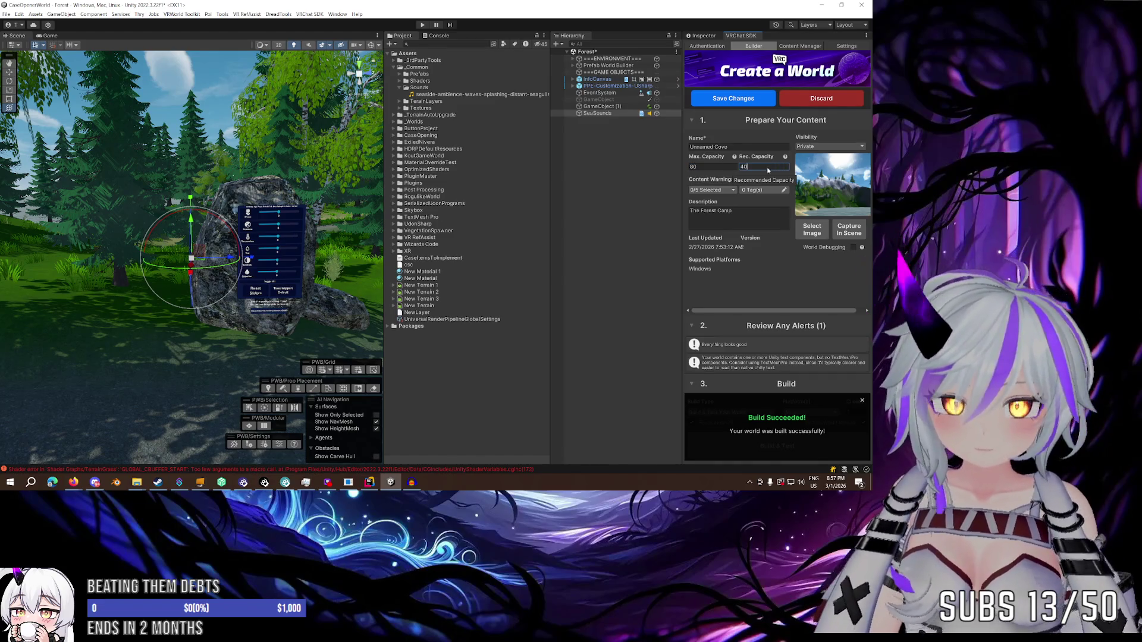
left_click(745, 210)
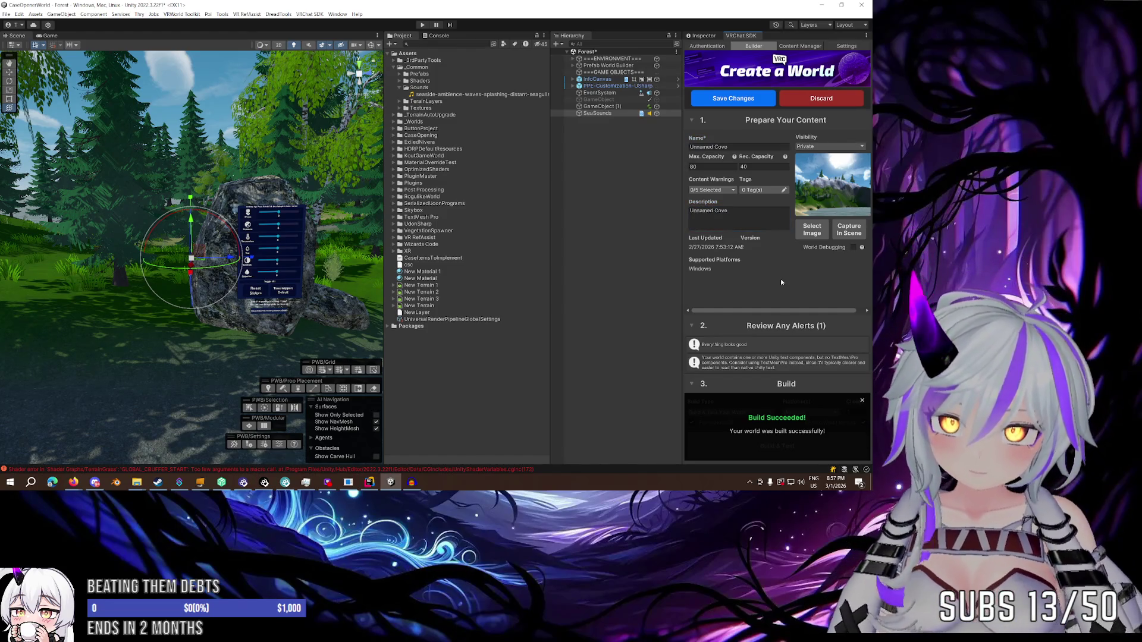
left_click(862, 400)
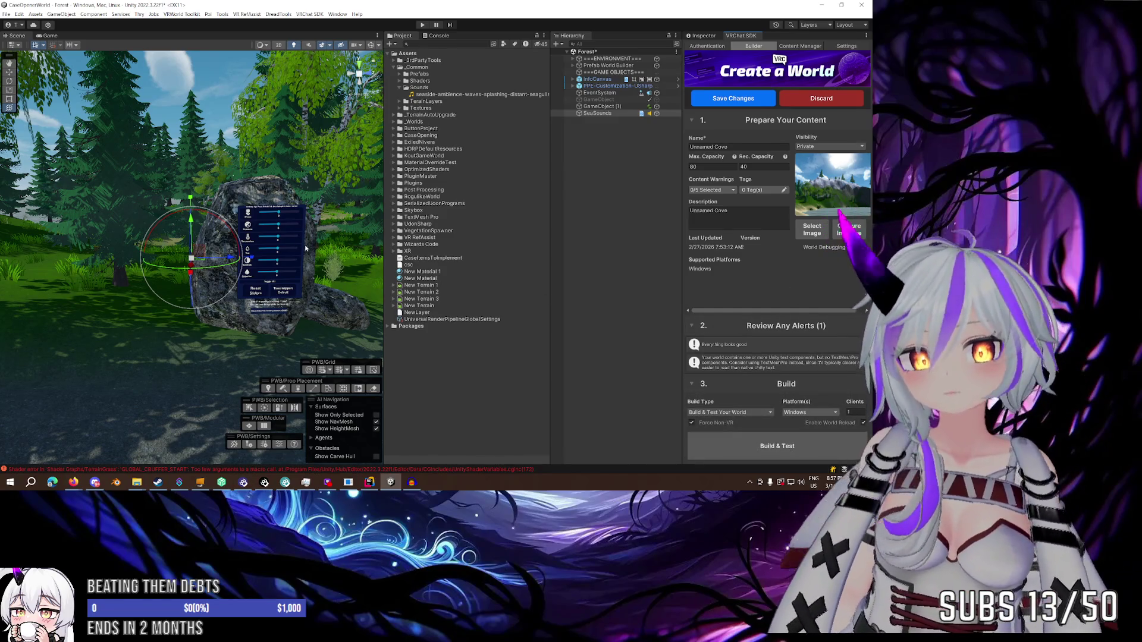
Show ENVIRONMENT's camera, light, terrain, water and planks in the Hierarchy, then go to Firefox.
left_click_drag(310, 226, 241, 267)
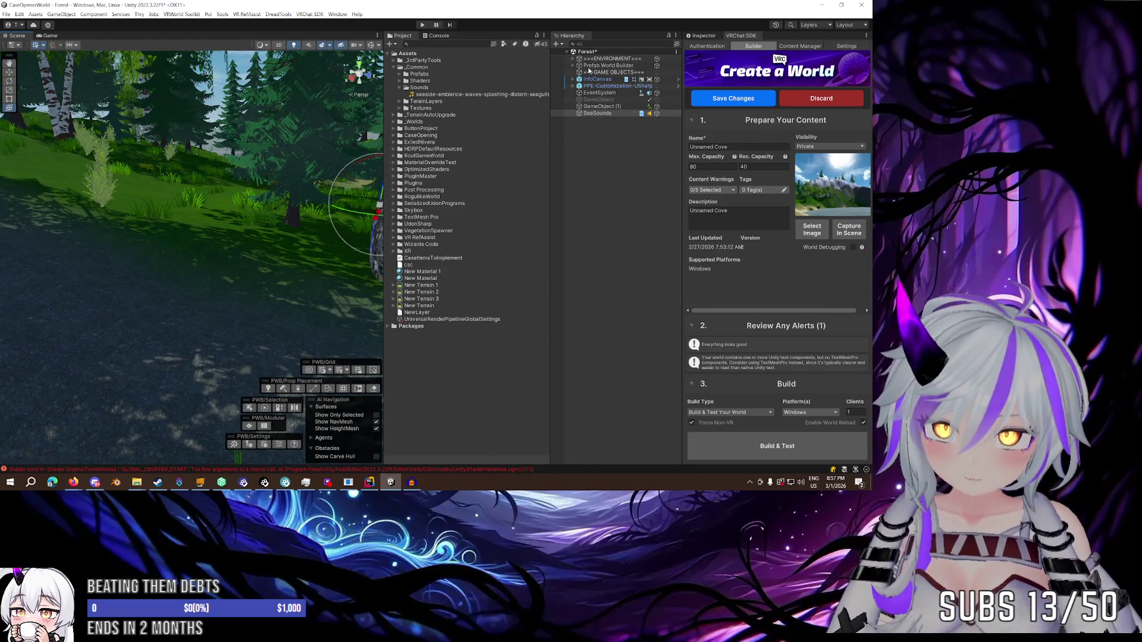
left_click(623, 108)
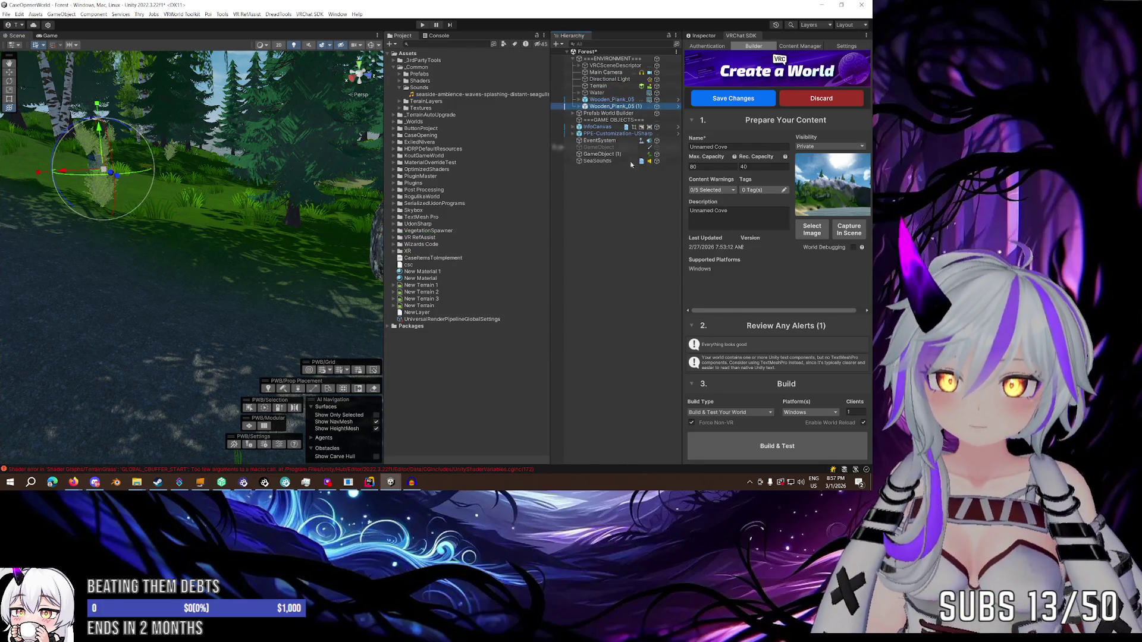
left_click(627, 222)
left_click(73, 482)
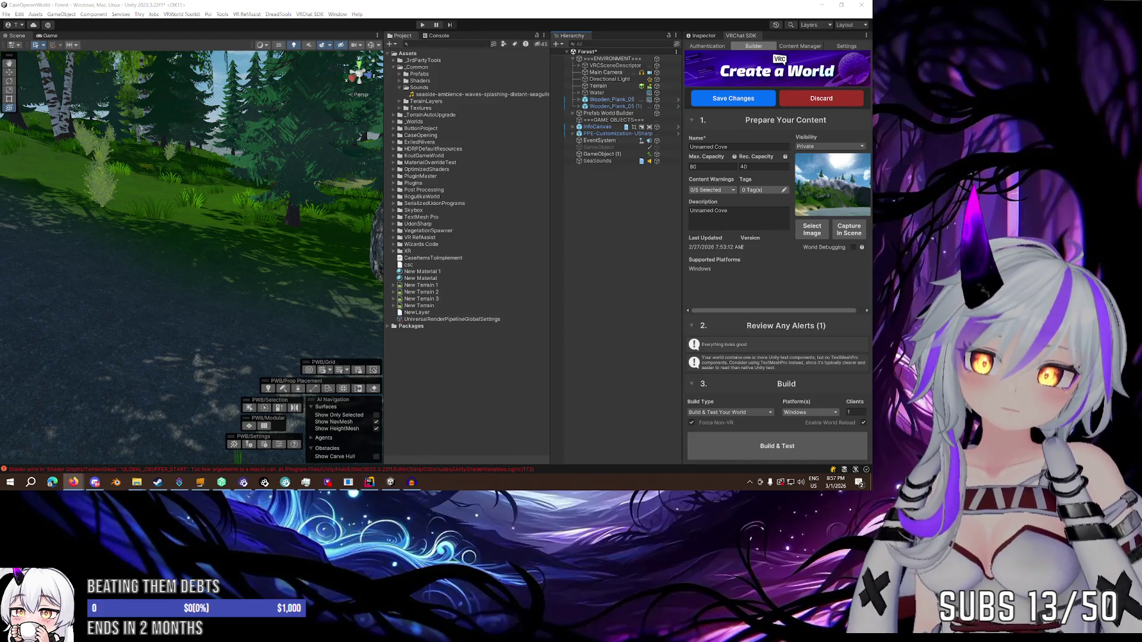
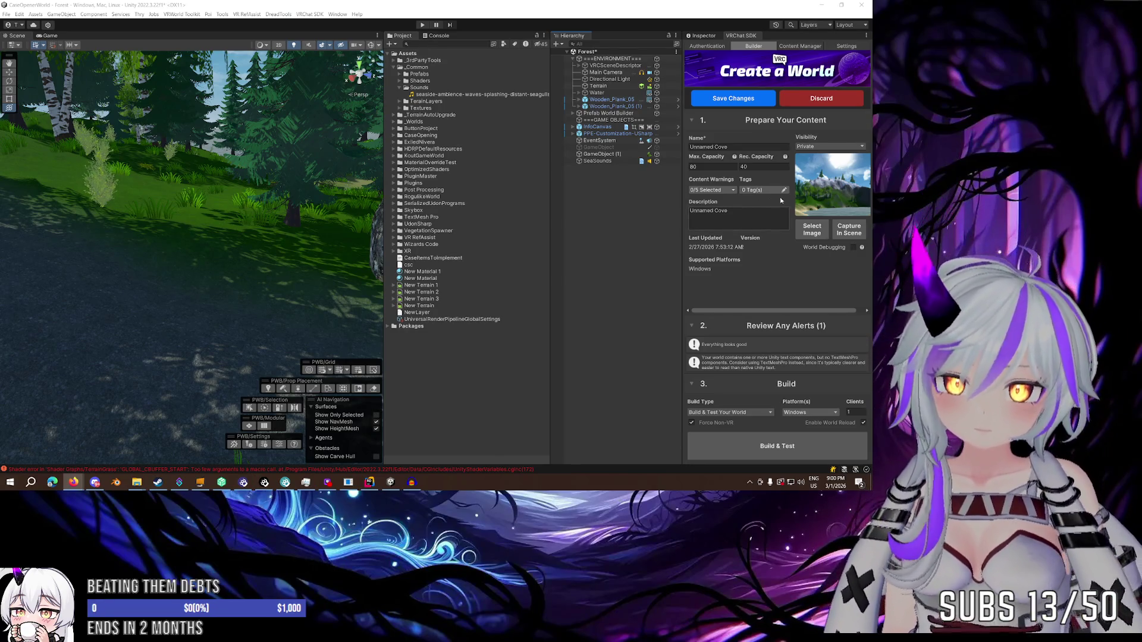
Save the Unnamed Cove world's details to VRChat so Last Updated refreshes to 3/1/2026.
left_click(733, 98)
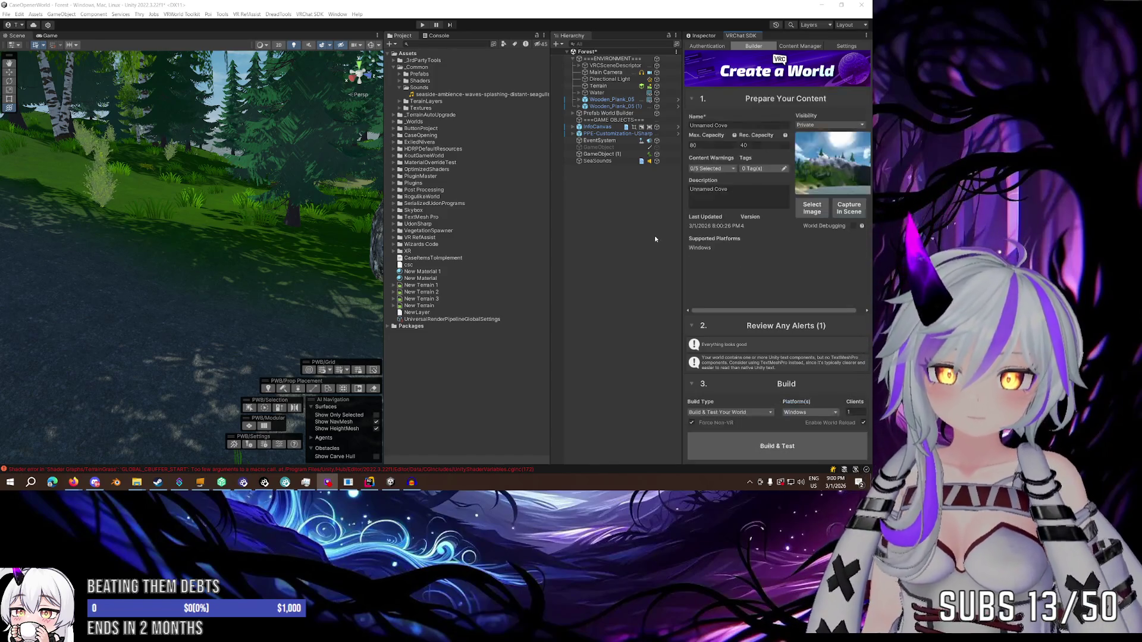
left_click(728, 268)
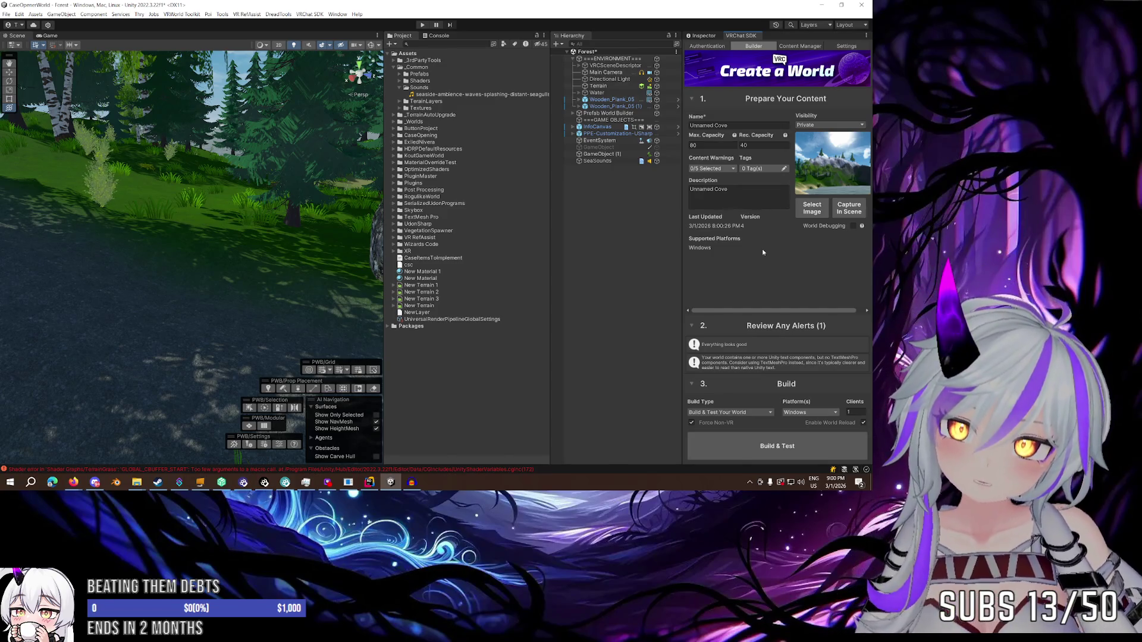
mouse_move(190, 238)
left_mouse_down()
mouse_move(327, 189)
mouse_move(282, 234)
mouse_move(265, 162)
left_mouse_up()
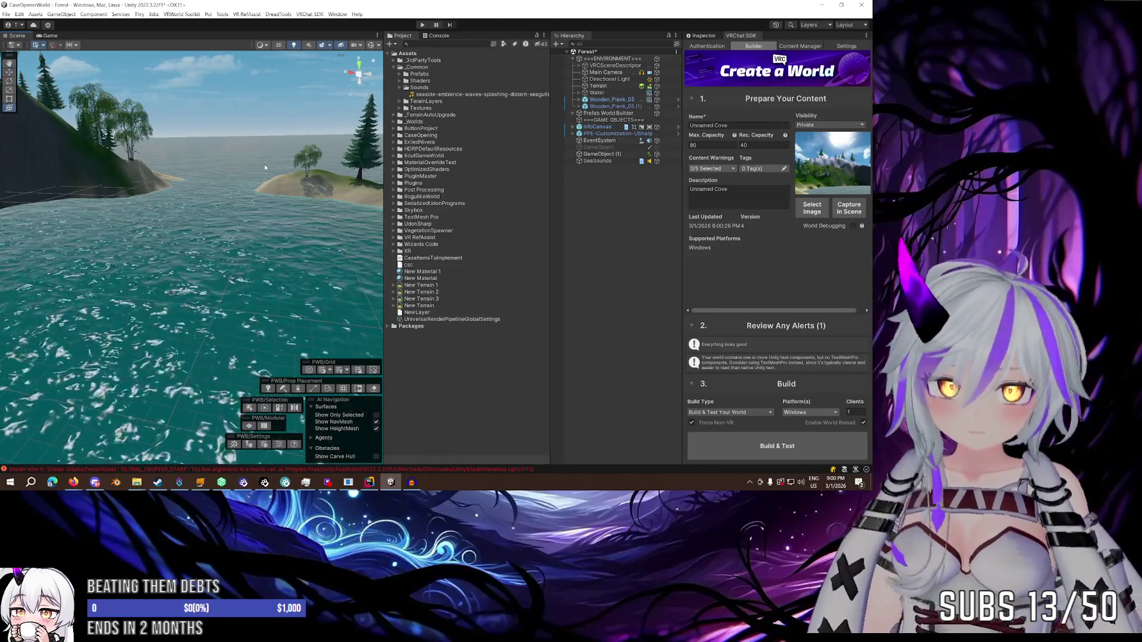
Fly the scene camera over the water toward the cove's sandy beach and trees.
mouse_move(265, 167)
left_mouse_down()
mouse_move(247, 182)
mouse_move(134, 180)
mouse_move(264, 183)
mouse_move(203, 153)
mouse_move(220, 174)
left_mouse_up()
key("w")
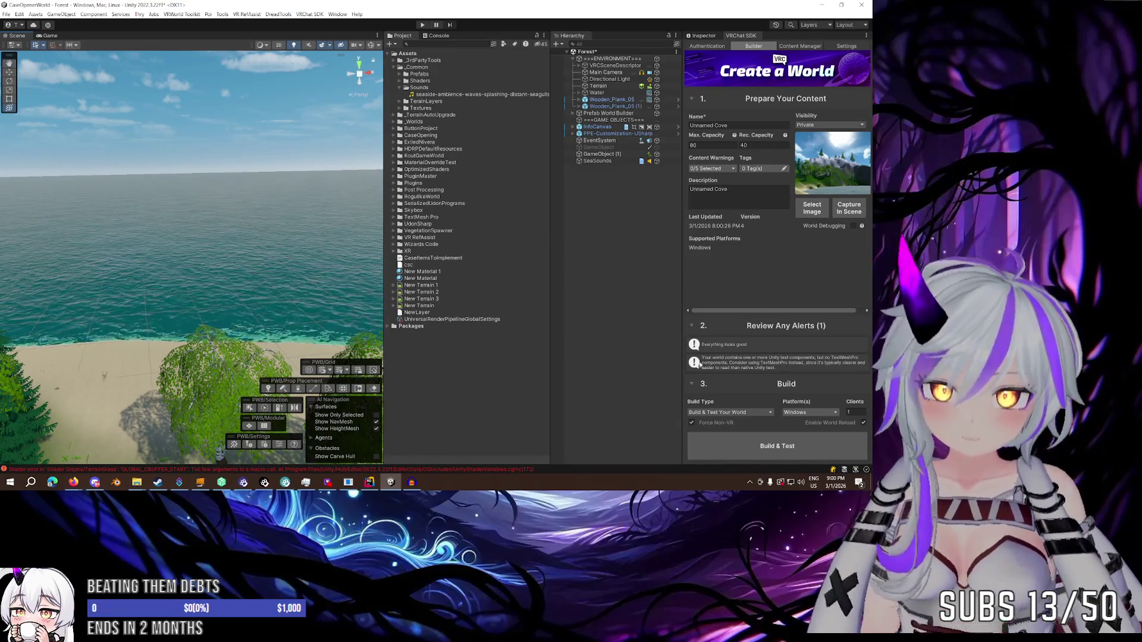
left_click(729, 412)
Set Build Type to Build & Publish Your World Online, start publishing, and accept the copyright agreement.
left_click(727, 422)
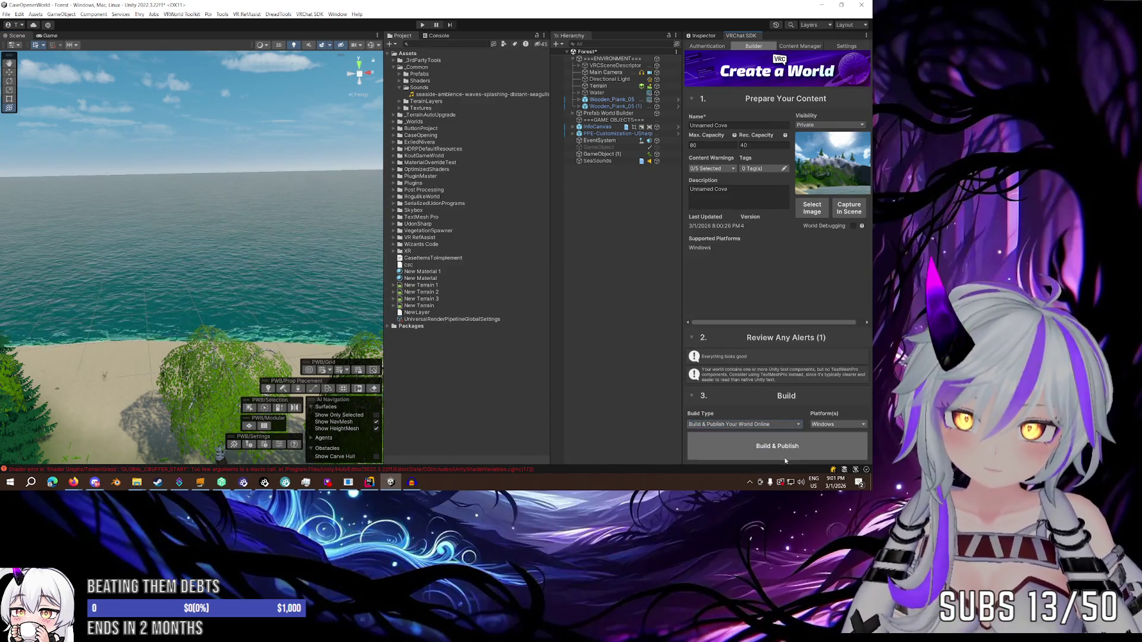
left_click(772, 447)
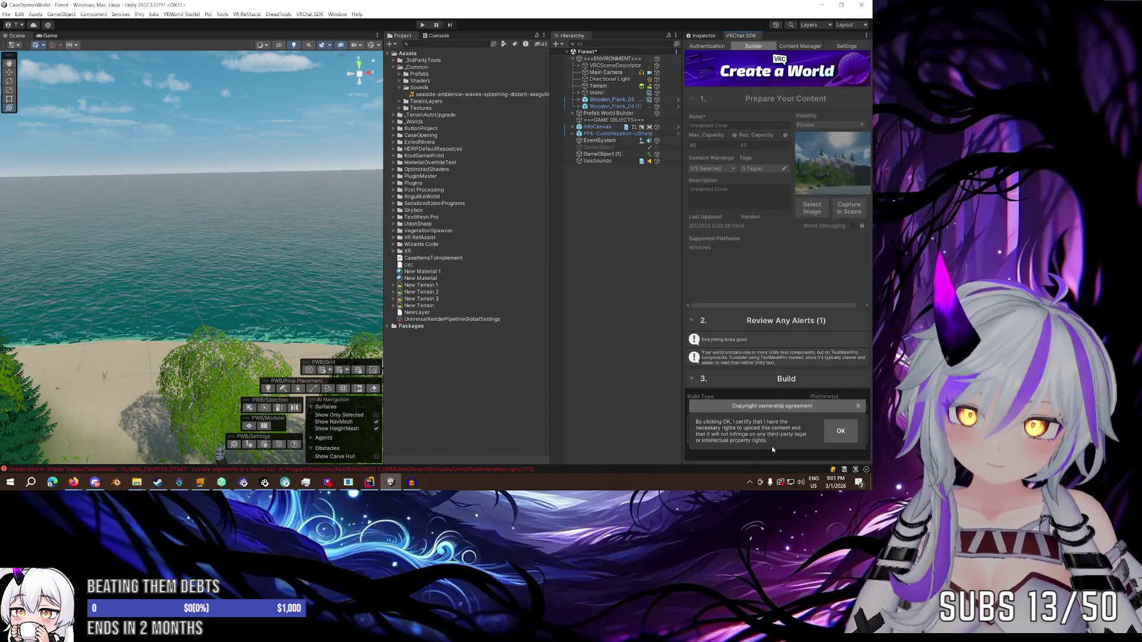
left_click(839, 433)
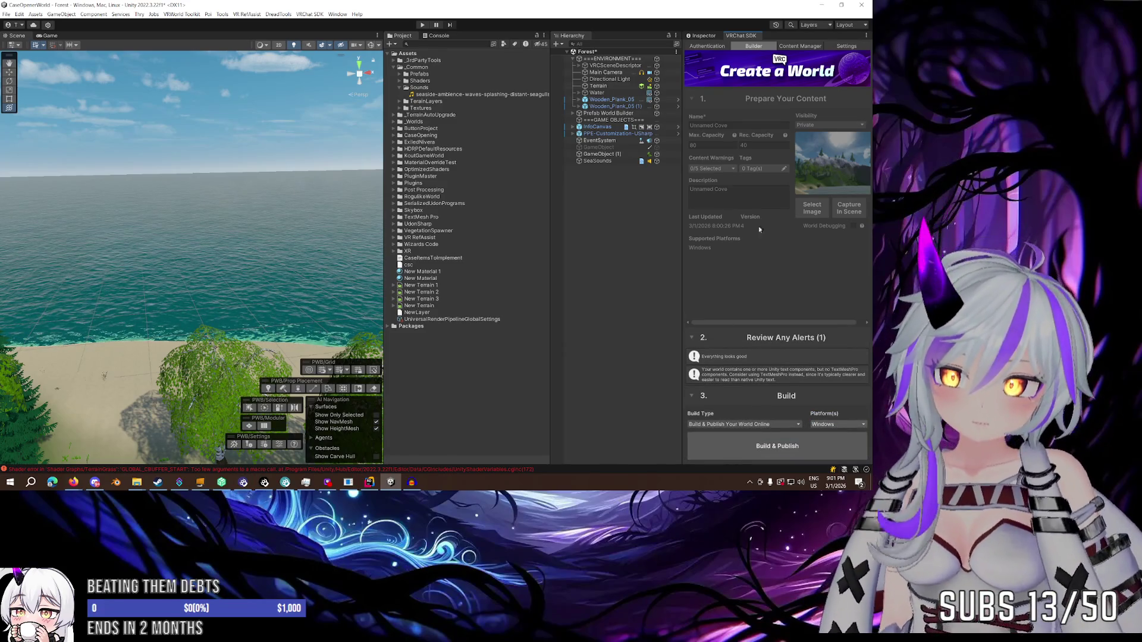